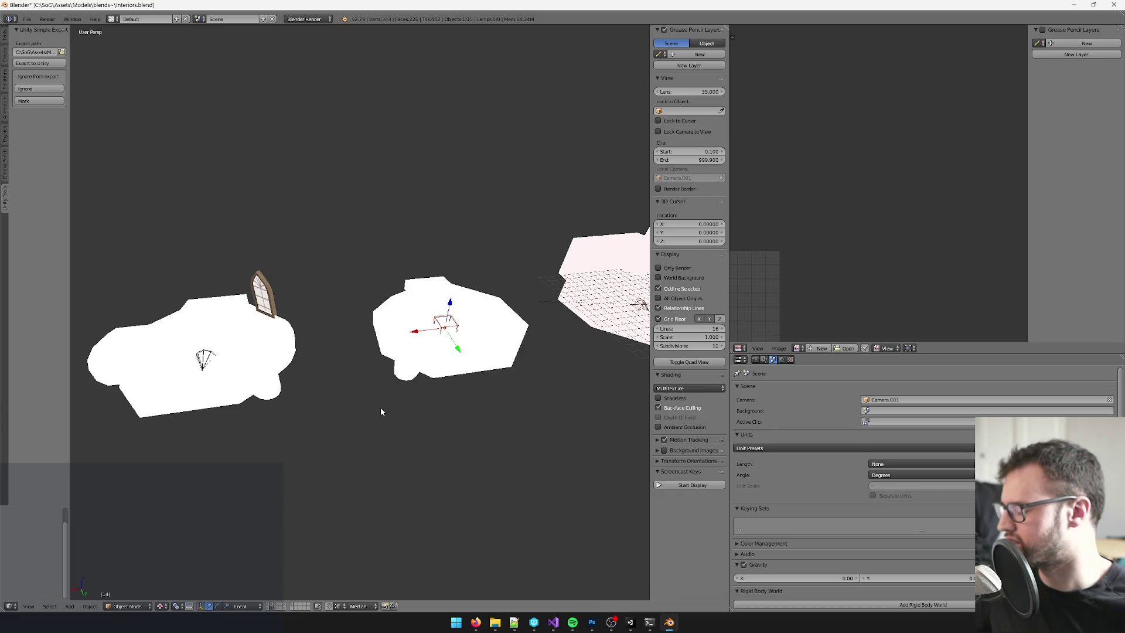
- Toggle all scene layers on and back off, orbiting to a top-down view of the rooms
key(grave)
mouse_move(369, 410)
mouse_down()
mouse_move(367, 372)
mouse_move(442, 380)
mouse_move(426, 391)
mouse_up()
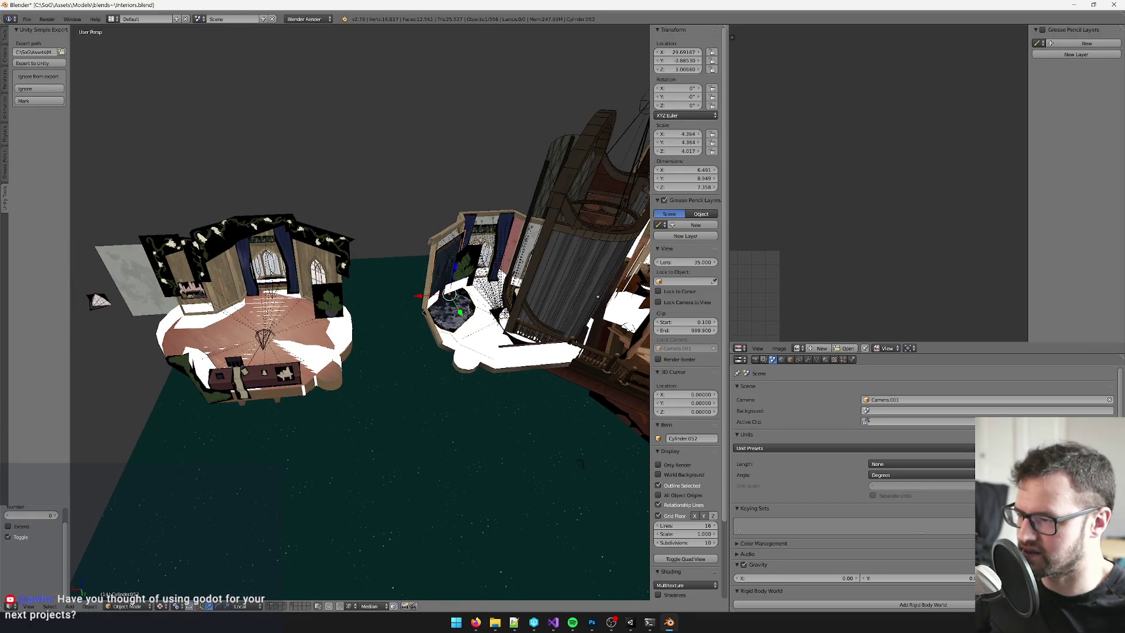
key(KP_Decimal)
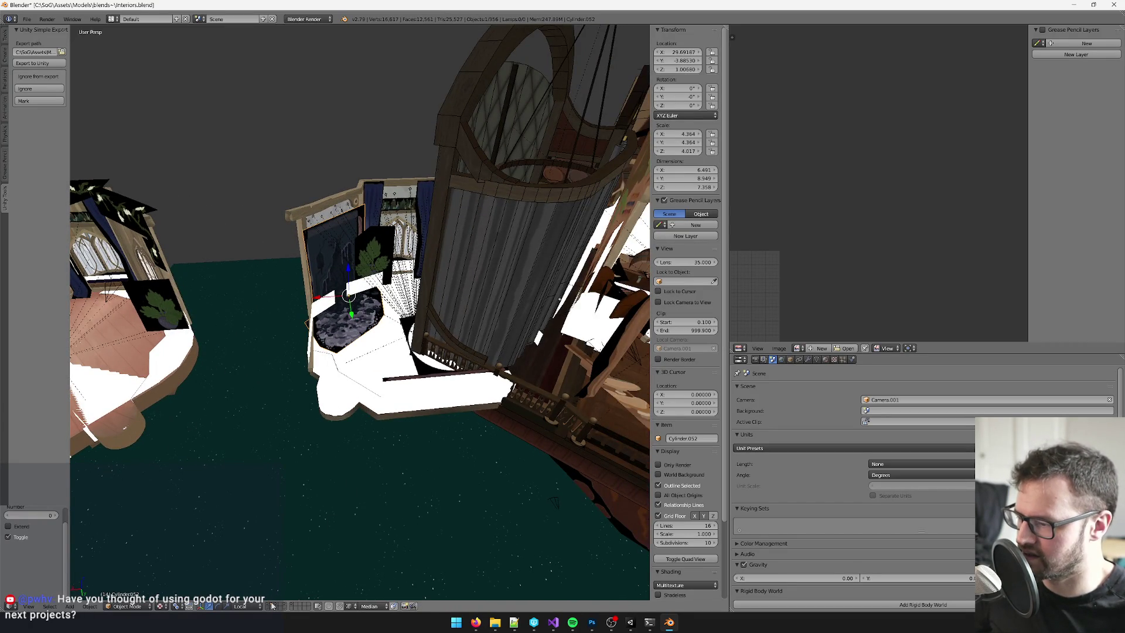
key(grave)
drag(556, 399, 639, 389)
scroll(639, 389, up, 5)
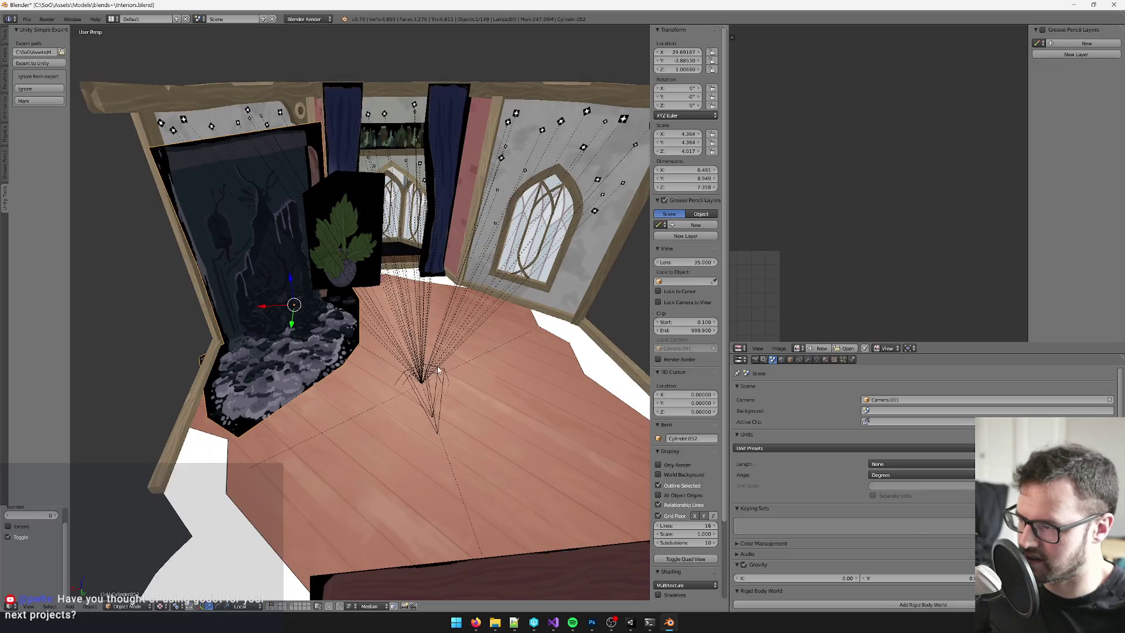
- Select the CloverDormRoom_LOD object, centre the view on it, and show its Object properties
right_click(422, 381)
key(KP_Decimal)
click(790, 359)
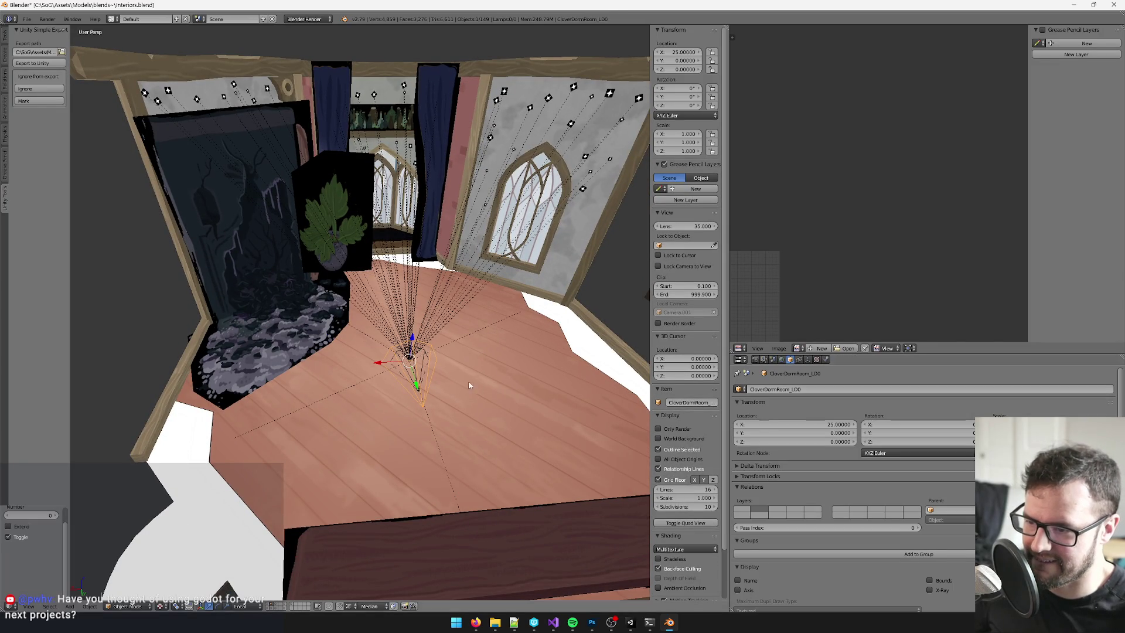
drag(426, 359, 481, 345)
scroll(480, 346, down, 3)
scroll(522, 336, up, 3)
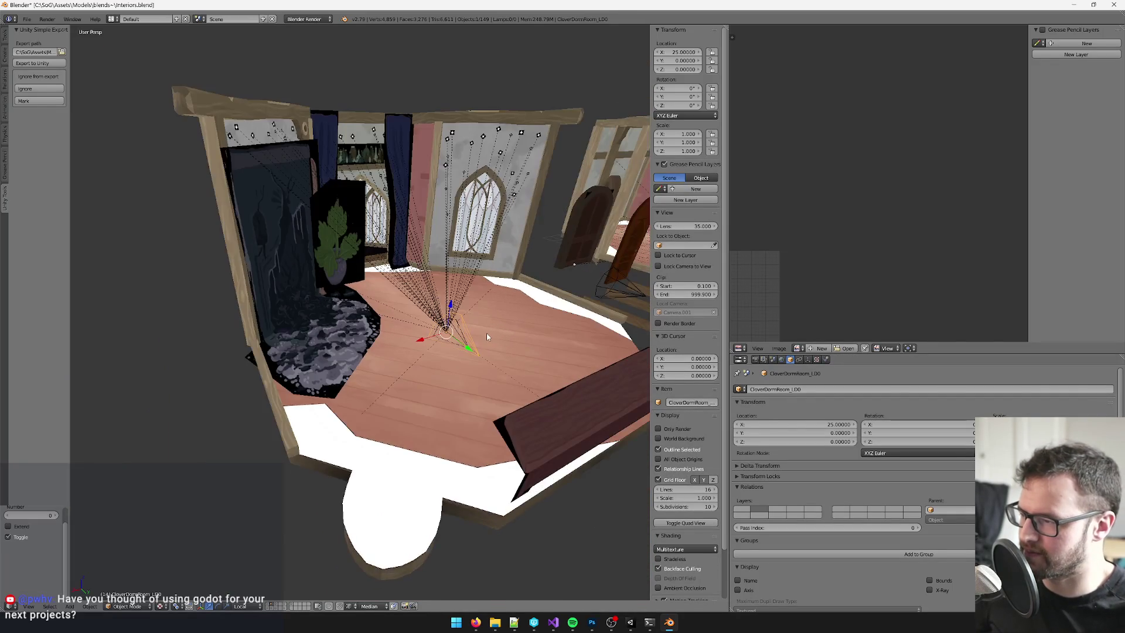
- Show all layers, select everything, and snap the 3D cursor to the world centre
key(grave)
key(a)
key(space)
text(to)
key(Return)
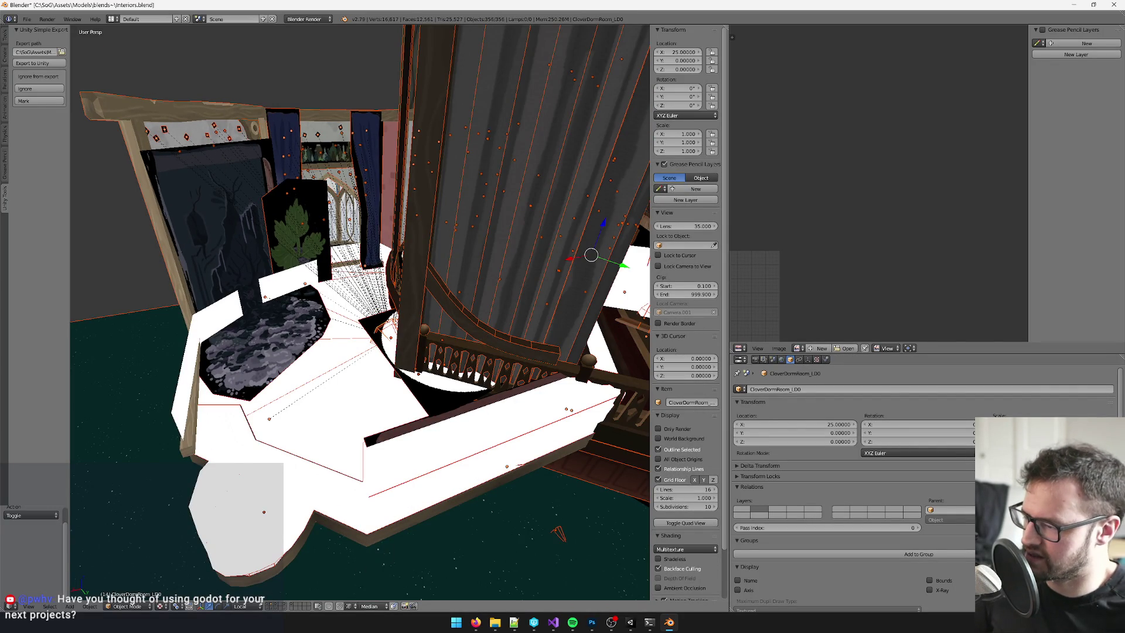
- Show only the room's layer, then switch over to Perforce P4V
click(271, 606)
scroll(510, 358, down, 3)
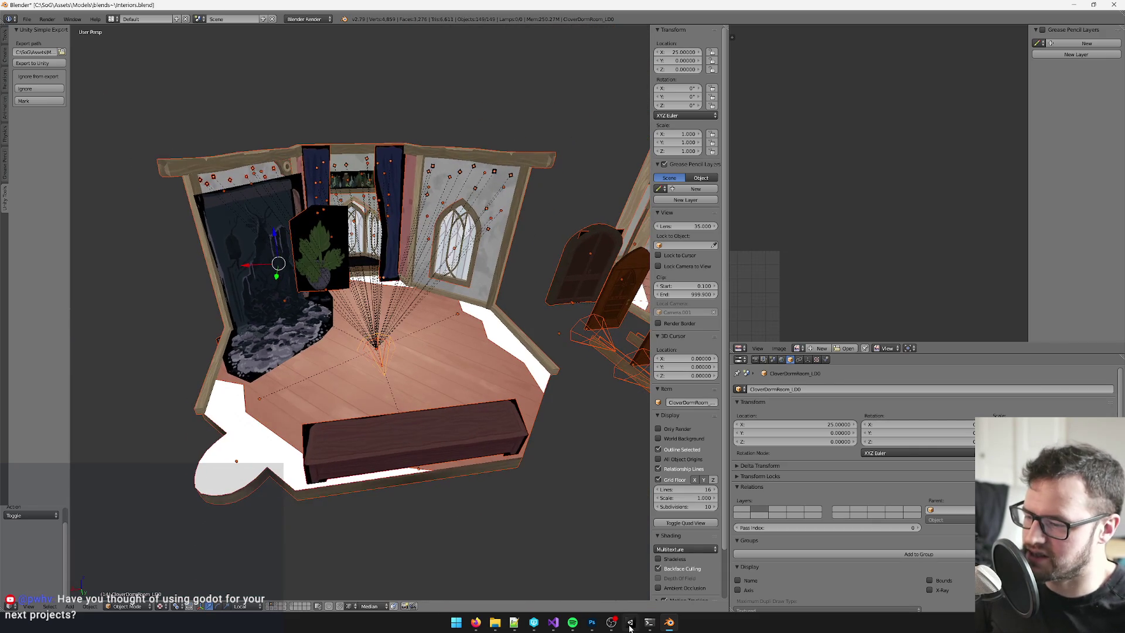
click(553, 622)
click(534, 623)
- Drag Interiors.blend, .blend1 and .blend2 from the workspace tree onto pending changelist 4575
click(160, 274)
key(i)
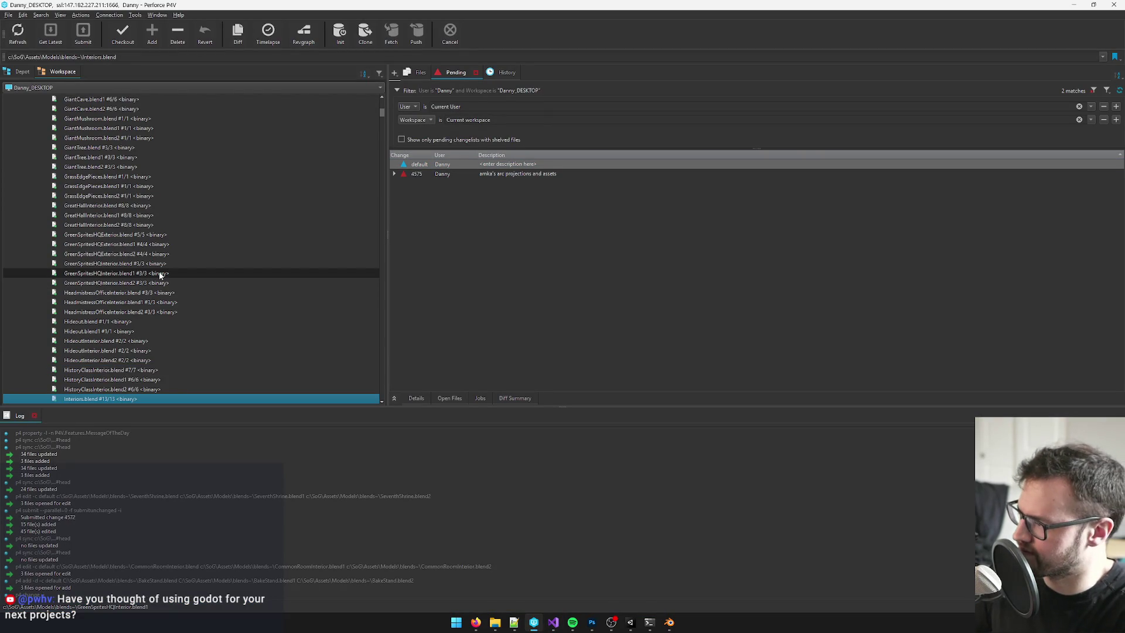
scroll(160, 271, down, 6)
shift+click(101, 242)
mouse_move(97, 232)
mouse_down()
mouse_move(447, 166)
mouse_move(466, 175)
mouse_up()
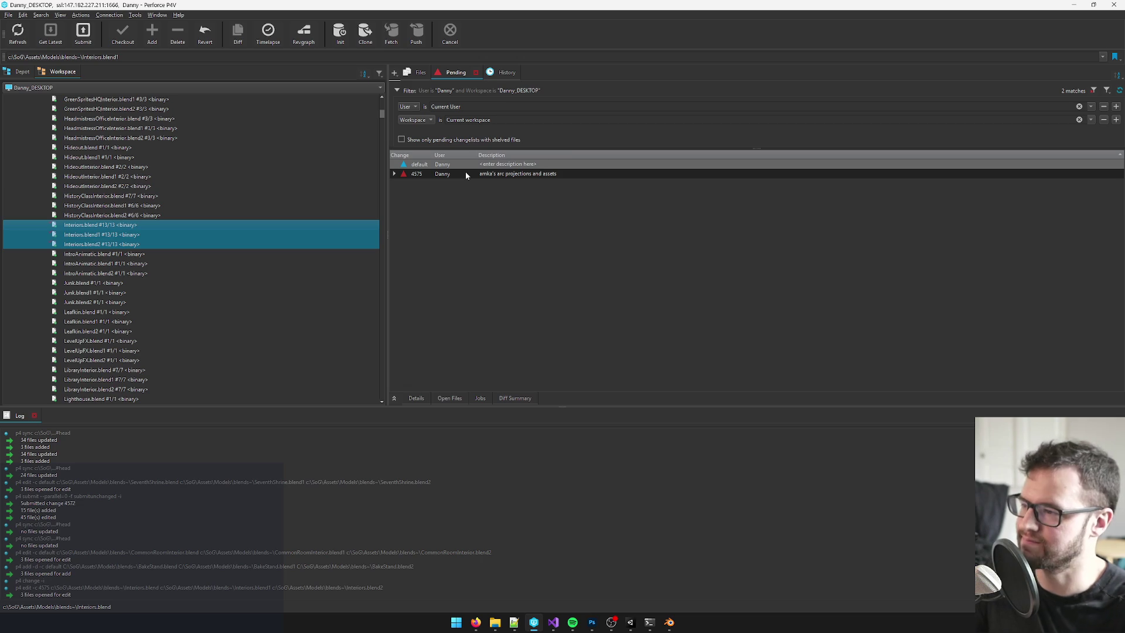
click(466, 175)
- Expand changelist 4575 and look through its file entries, including Interiors.blend1 and Ember Extinguish
click(392, 174)
click(449, 184)
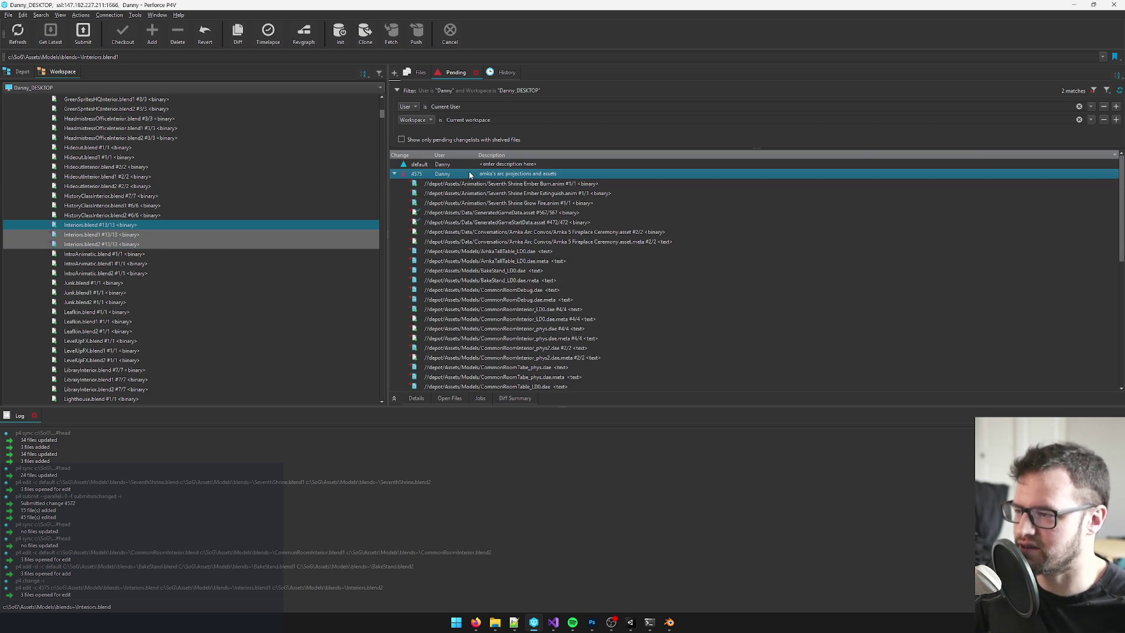
click(183, 233)
click(529, 194)
click(532, 176)
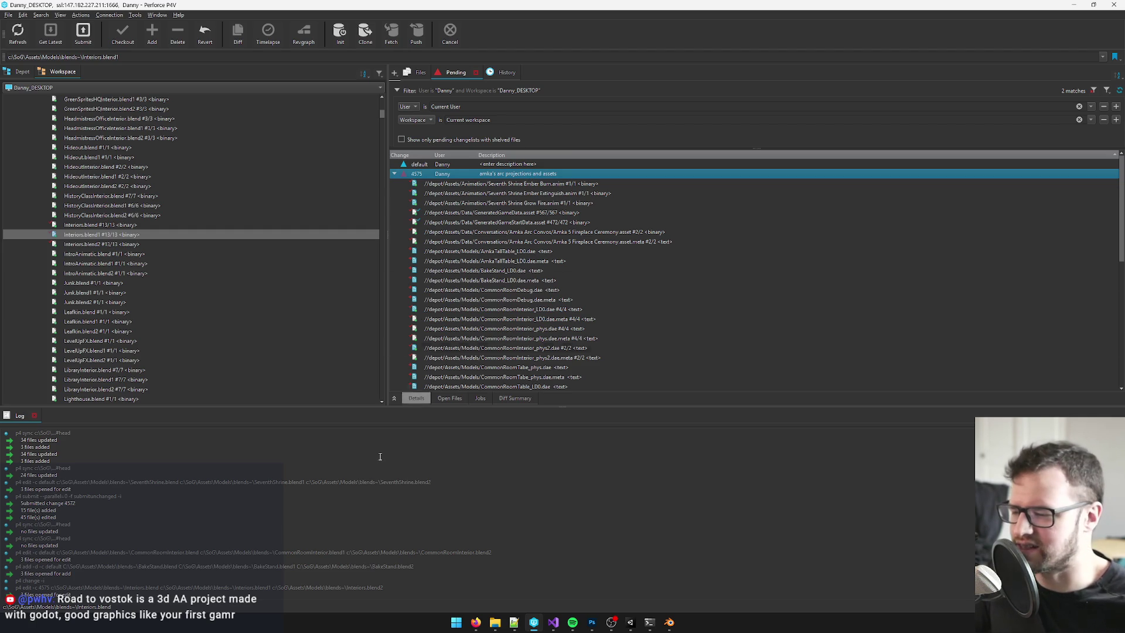
- Search 'road to vostok' in a new tab and open the 'Early Access Launch | Road to Vostok' video
mouse_move(476, 622)
click(429, 577)
click(668, 13)
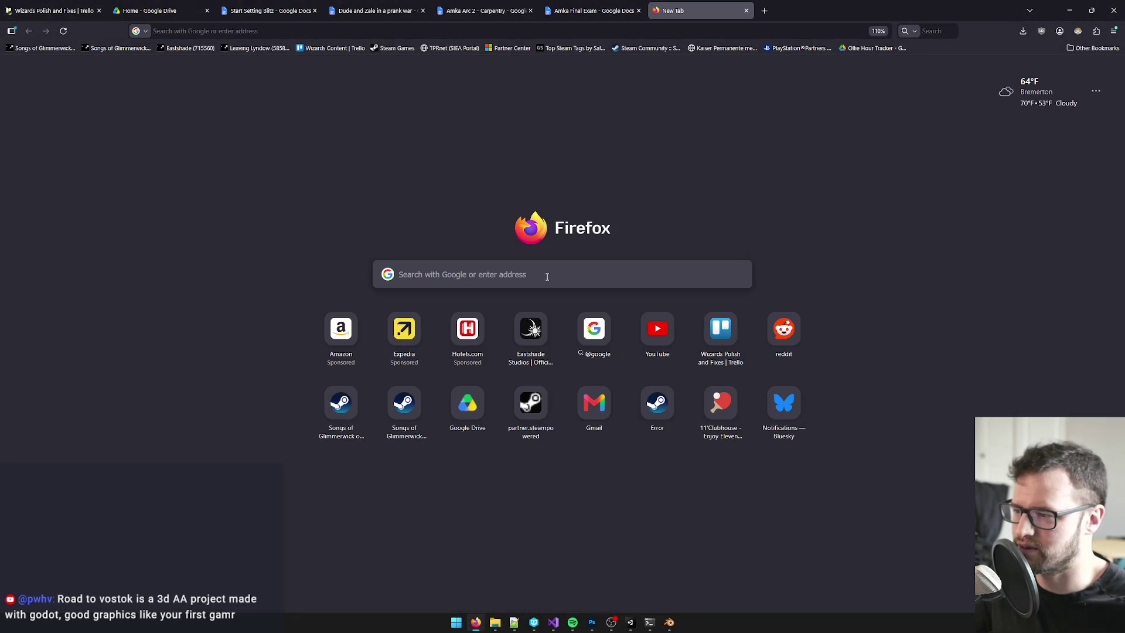
text(road to vostok)
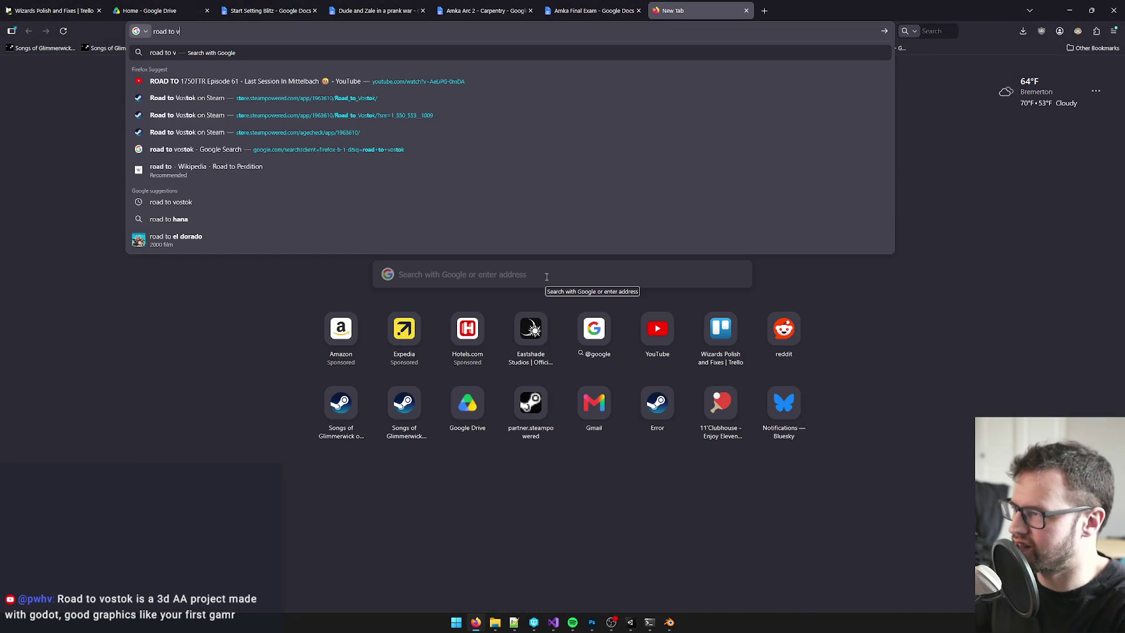
key(Return)
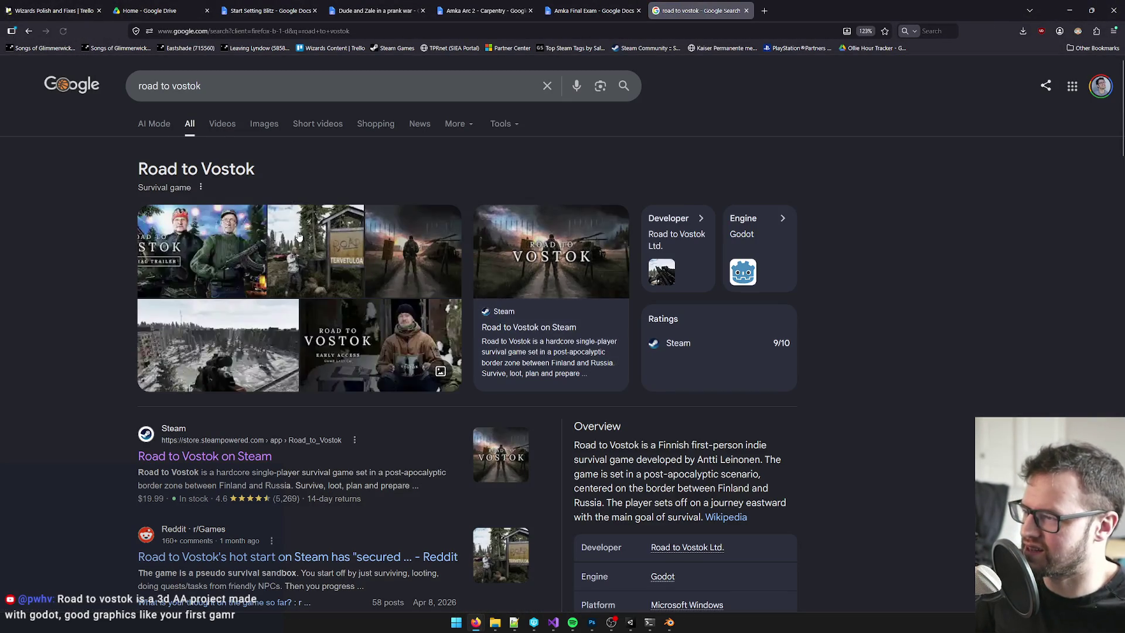
click(231, 131)
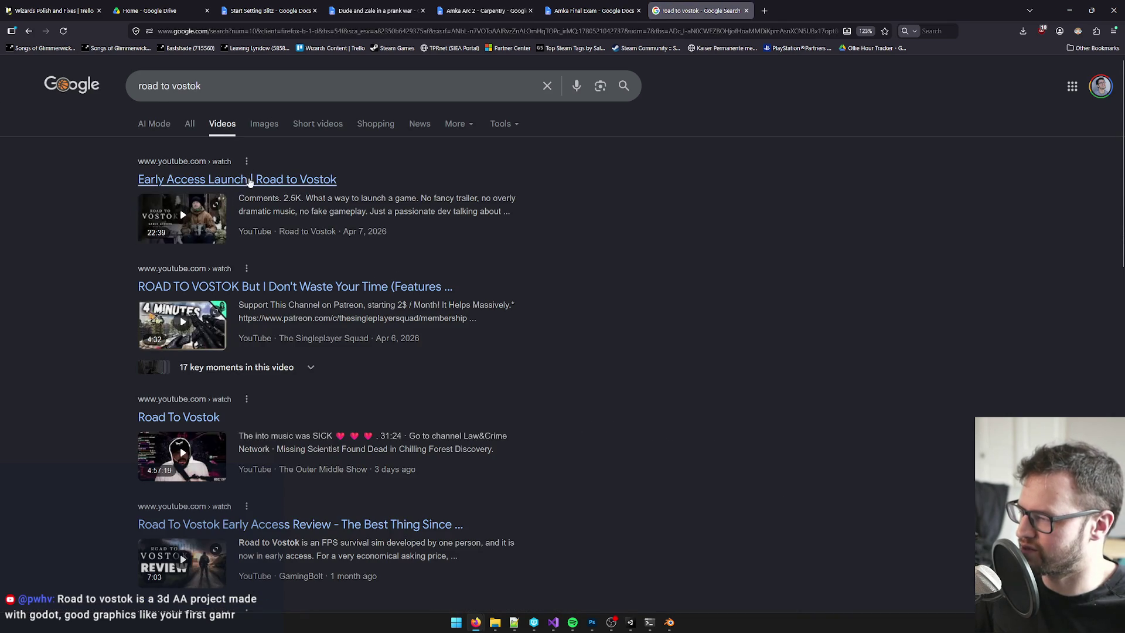
click(211, 185)
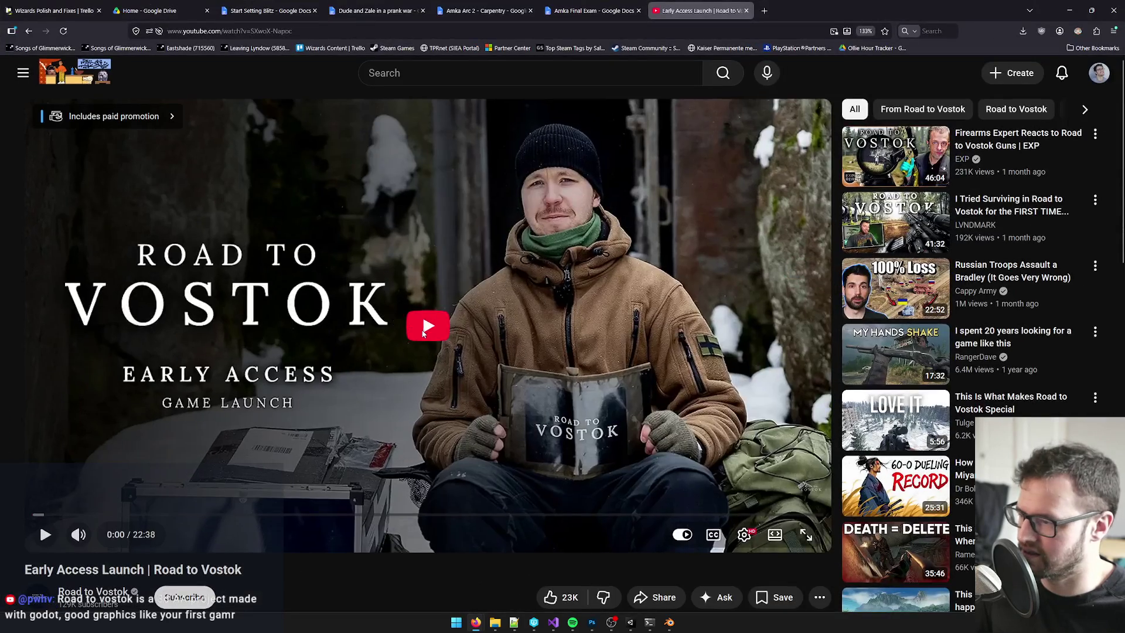
- Play the launch video, seek to about 7:23, pause it, and move the browser off screen
click(423, 333)
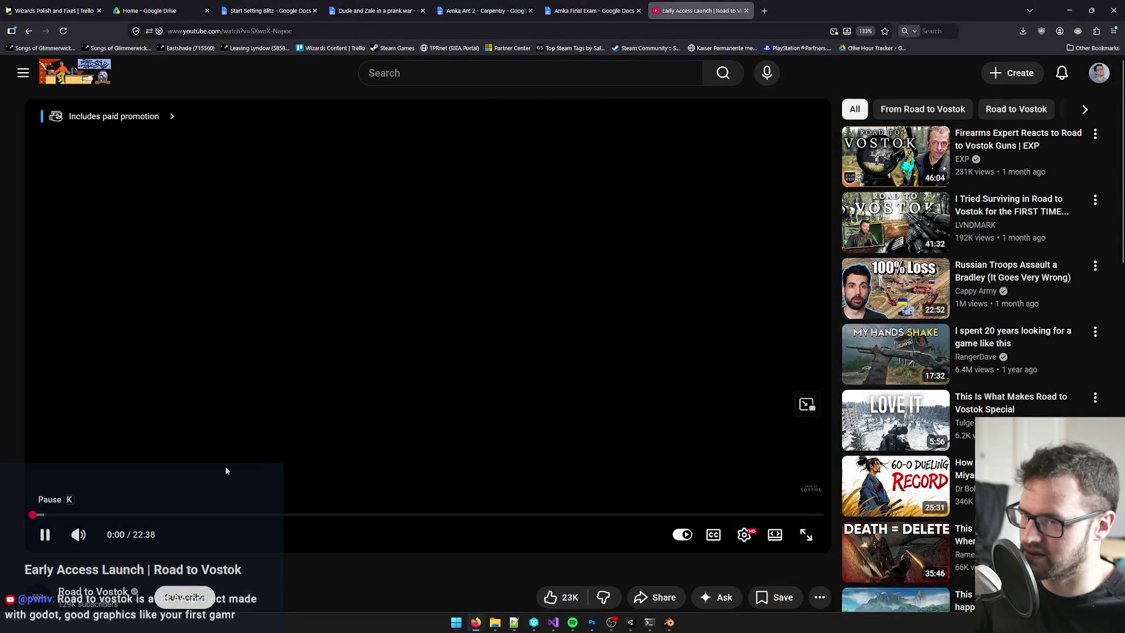
click(97, 514)
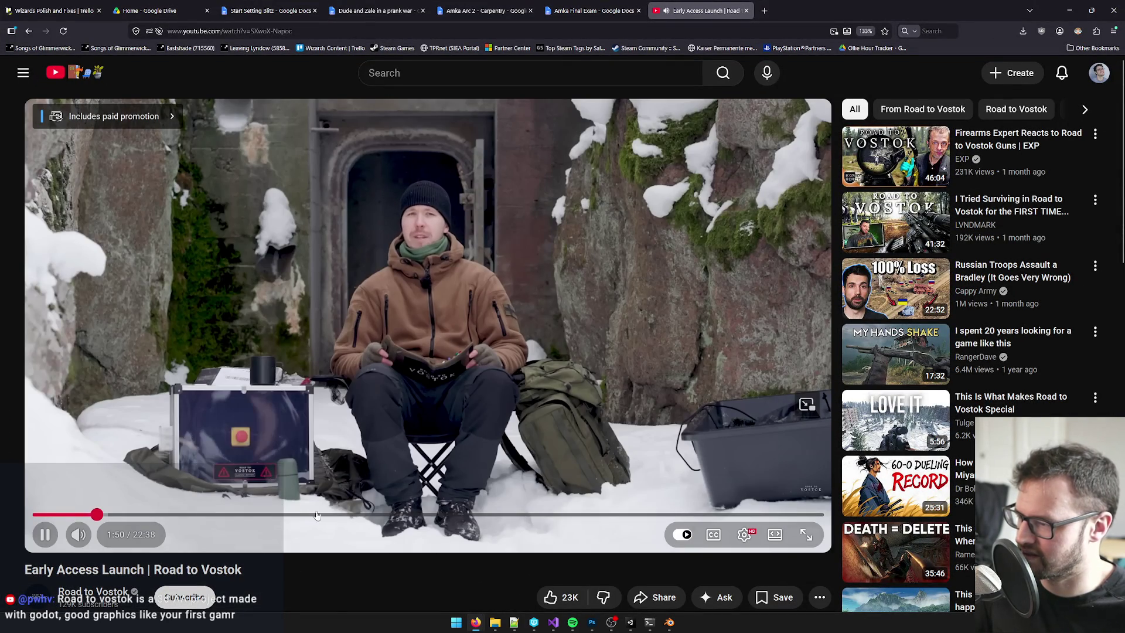
click(370, 515)
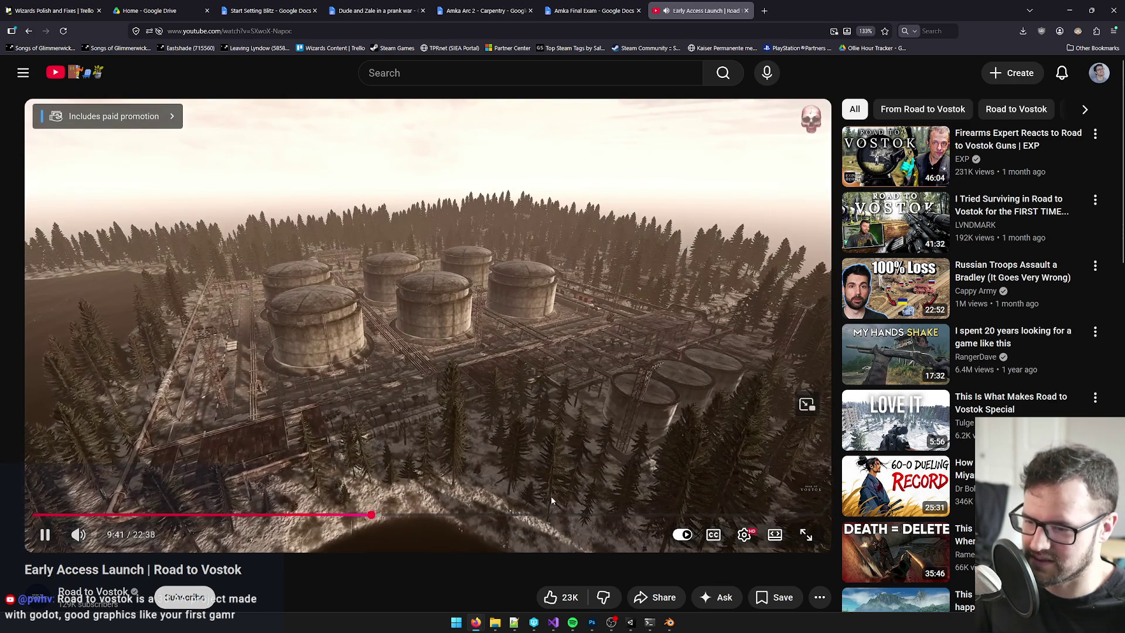
click(296, 515)
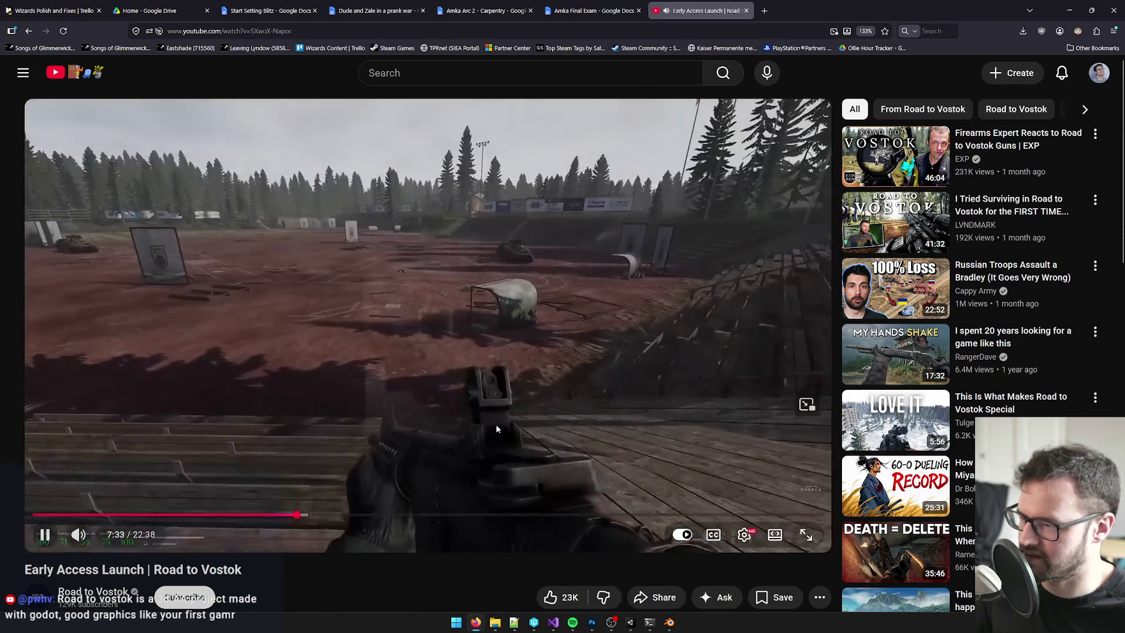
key(Left)
key(Left)
key(Left)
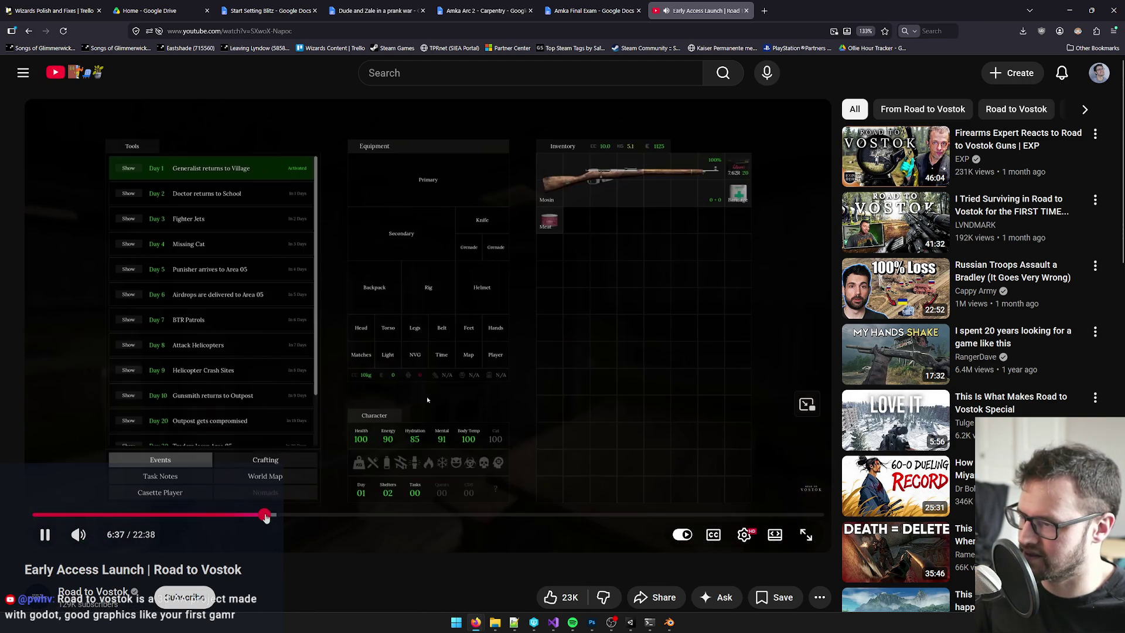
mouse_move(266, 519)
mouse_down()
mouse_move(296, 518)
mouse_move(320, 536)
mouse_up()
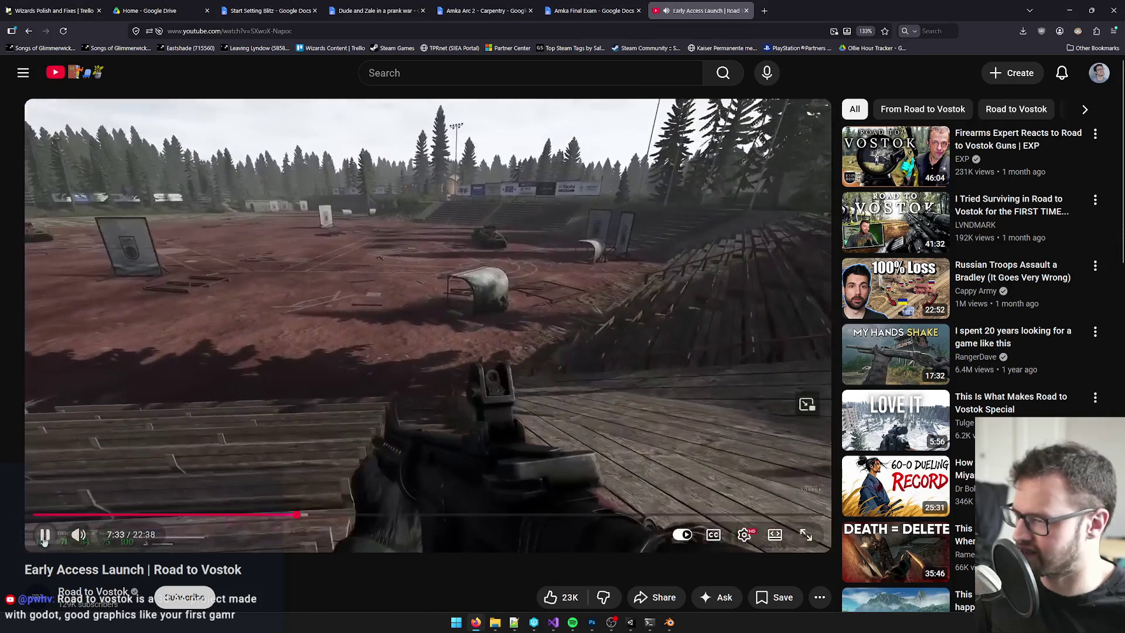
click(44, 535)
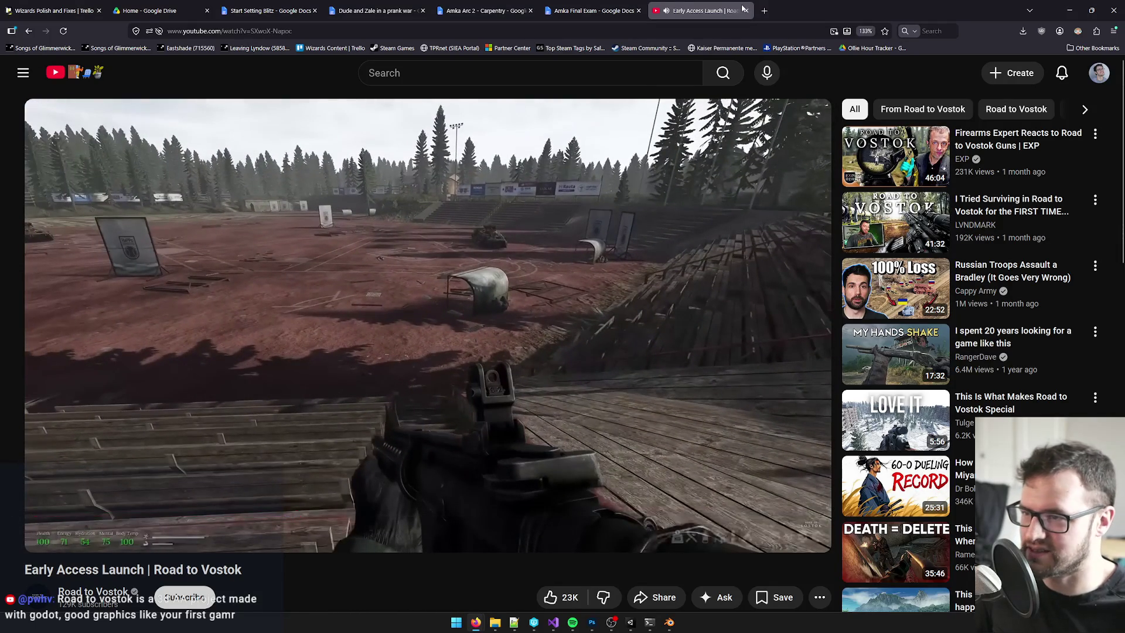
key(super+shift+Right)
- Switch the browser to the Amka Arc 2 - Carpentry doc, then minimize it to reveal Perforce
key(ctrl+Tab)
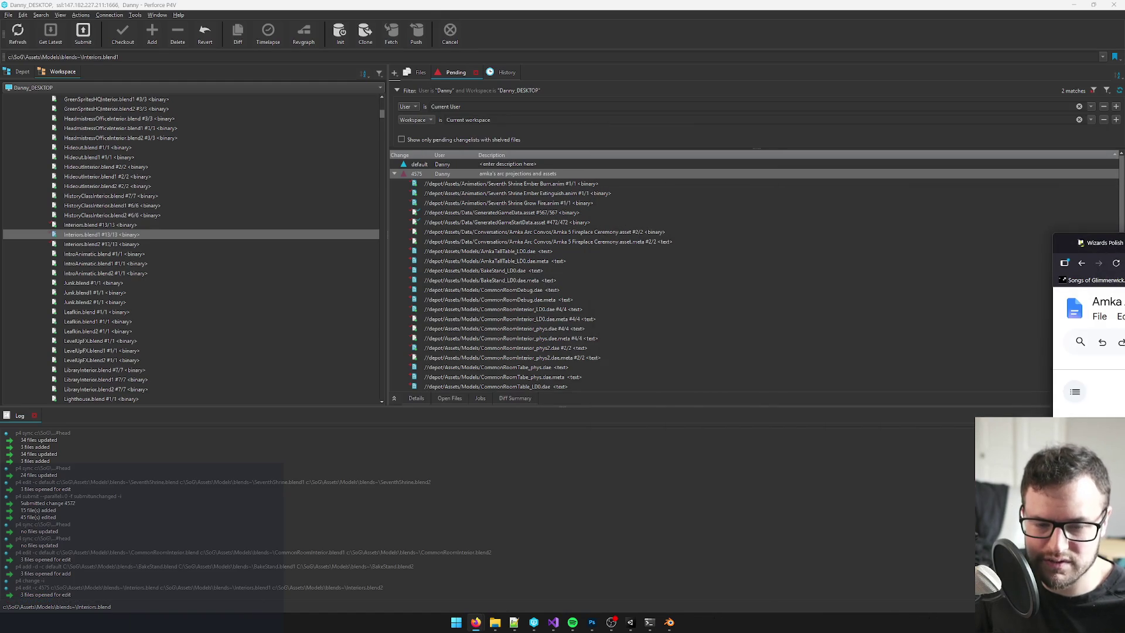
key(super+shift+Left)
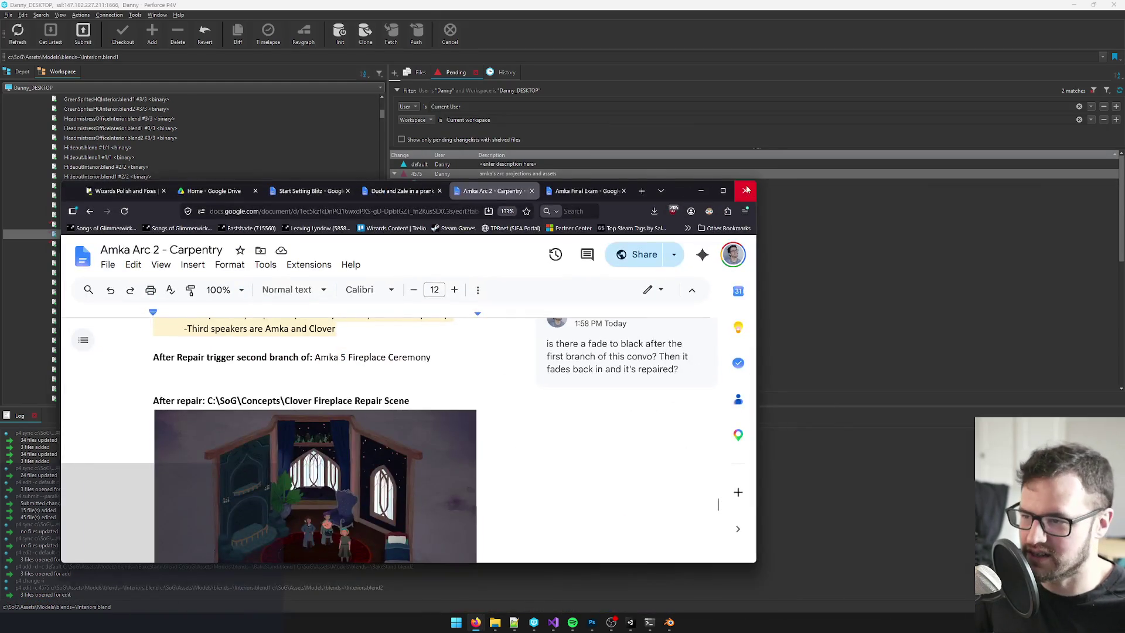
click(722, 191)
click(1070, 10)
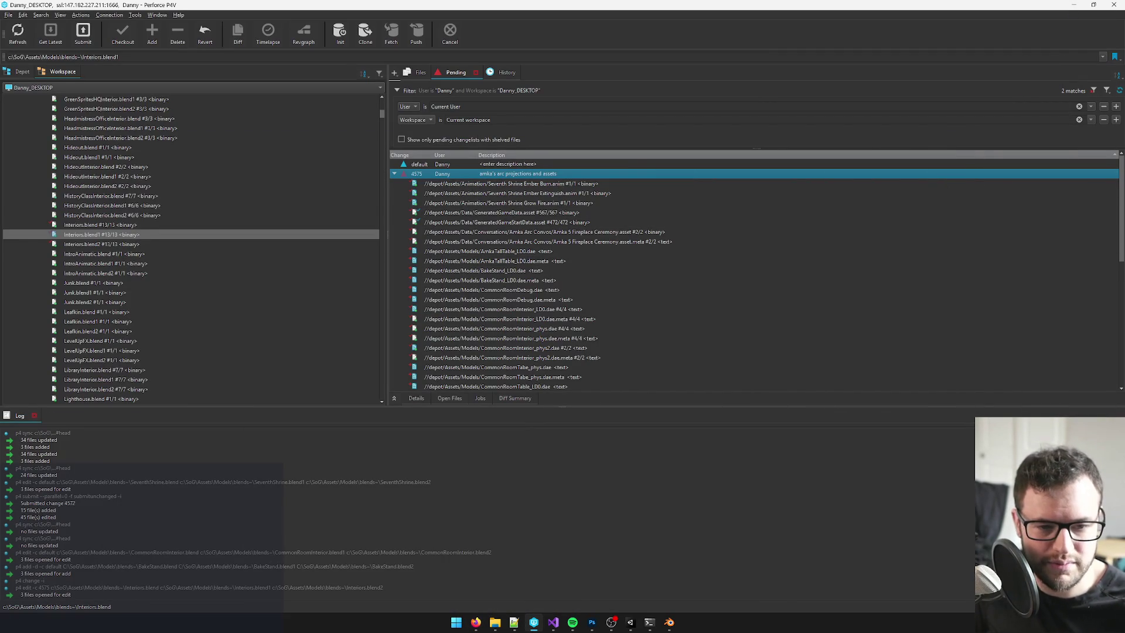
key(alt+Tab)
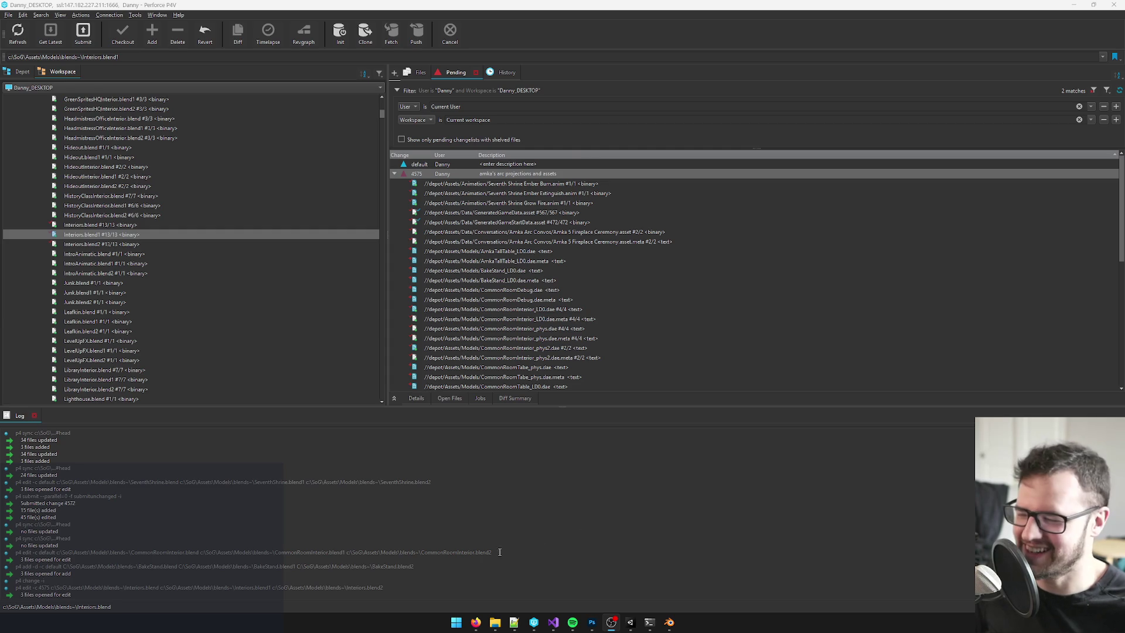
- Search Google Images for 'road to vostok screenshot' in a new tab
mouse_move(473, 621)
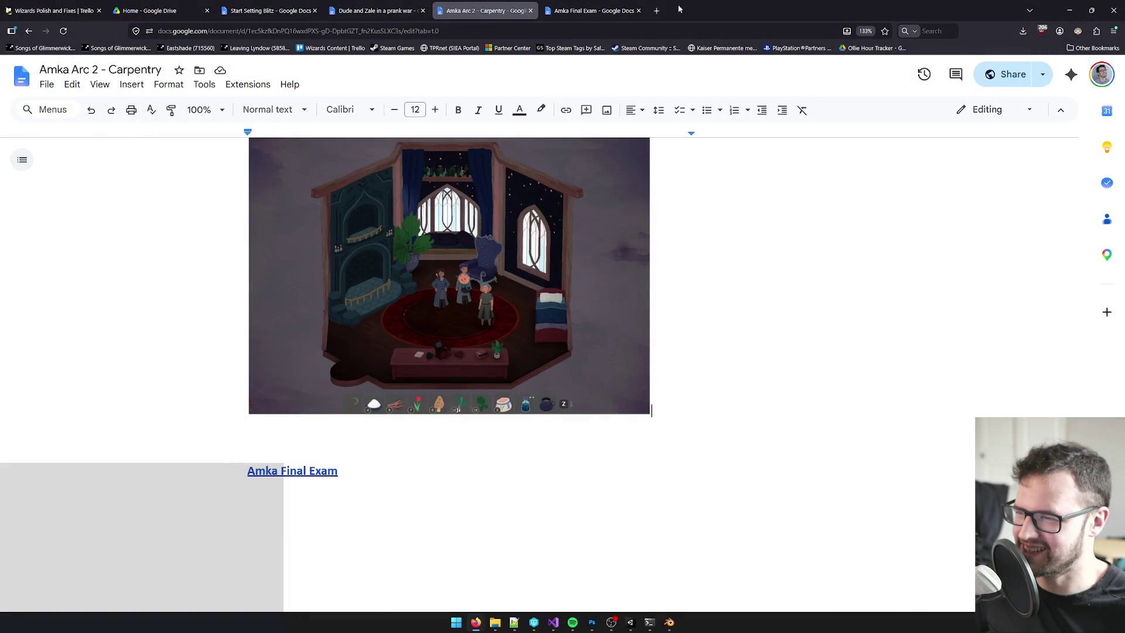
click(428, 571)
click(650, 10)
click(491, 280)
text(road)
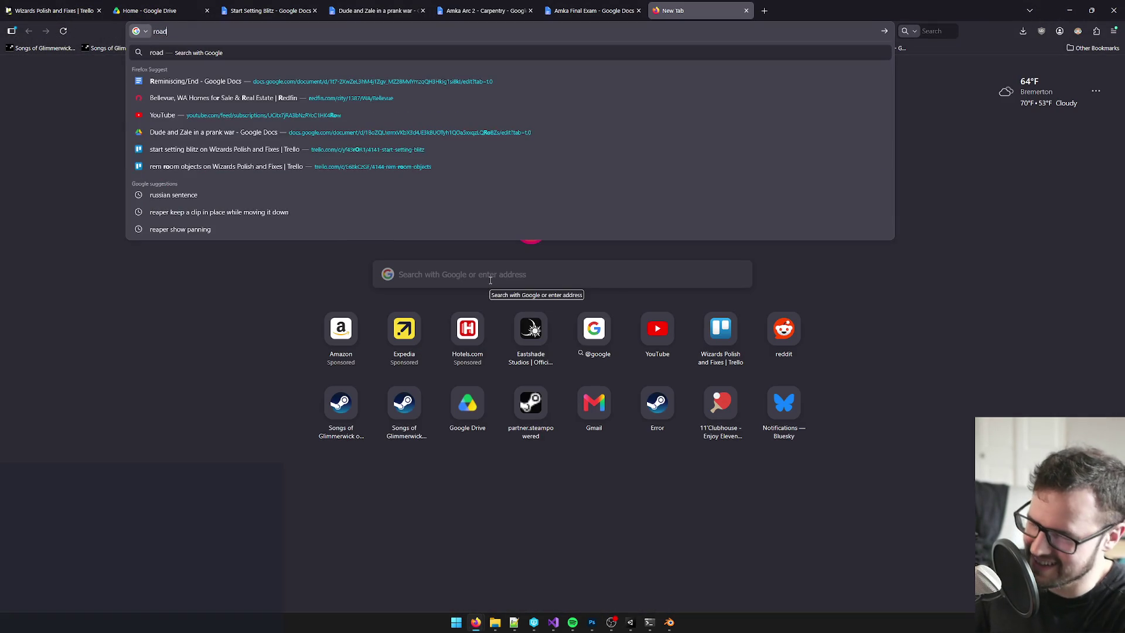
text( to vostok)
key(Return)
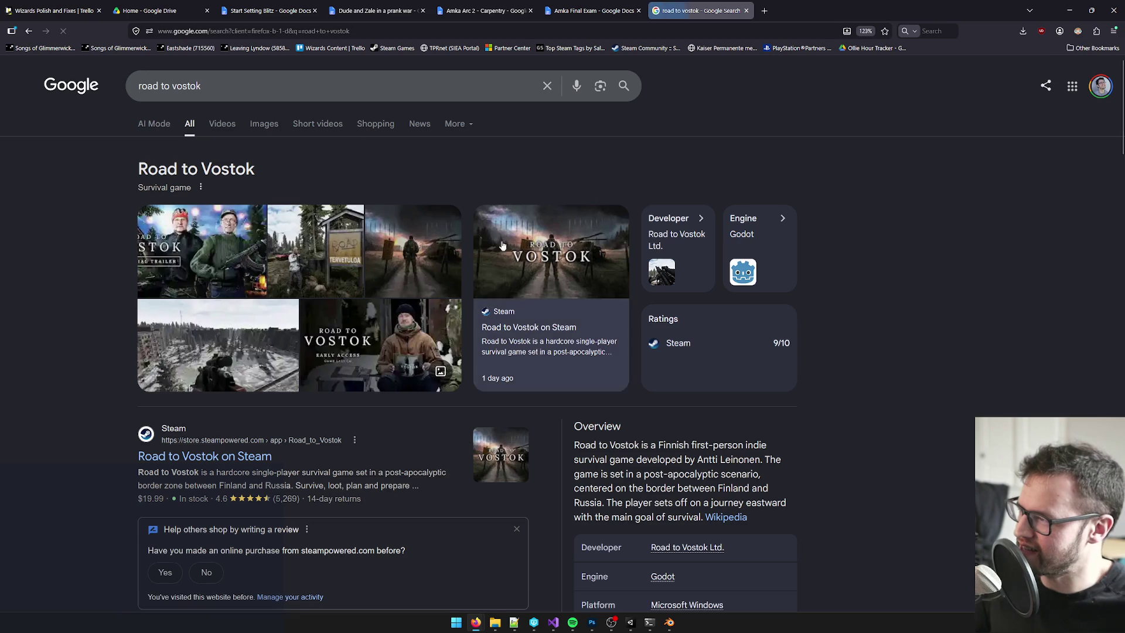
click(263, 125)
click(351, 86)
text(s)
text(creenshot)
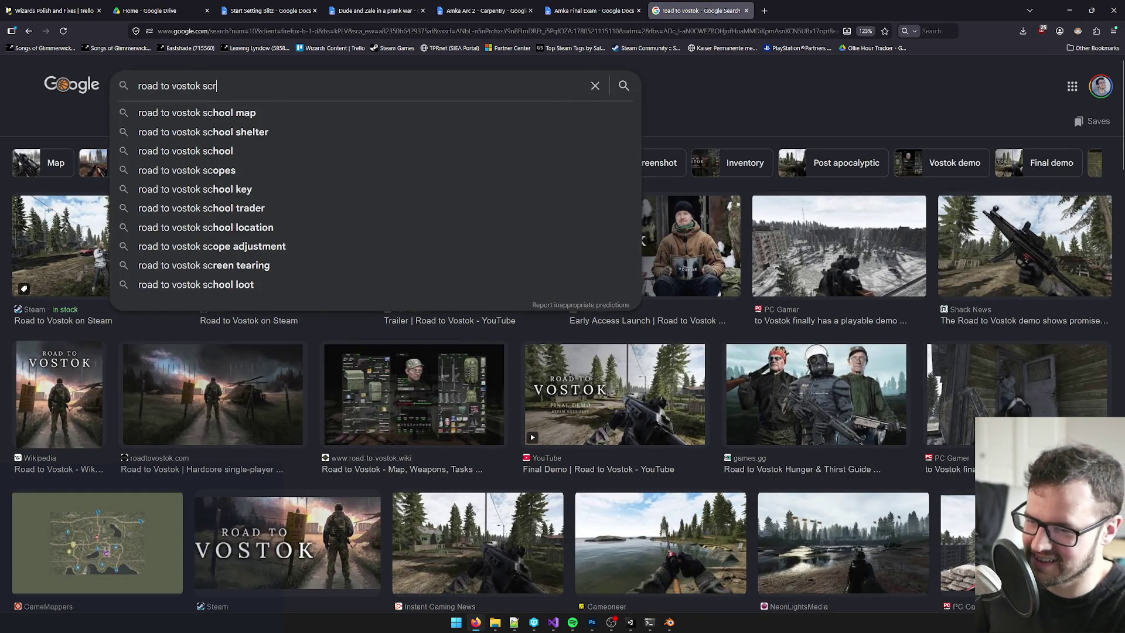
key(Return)
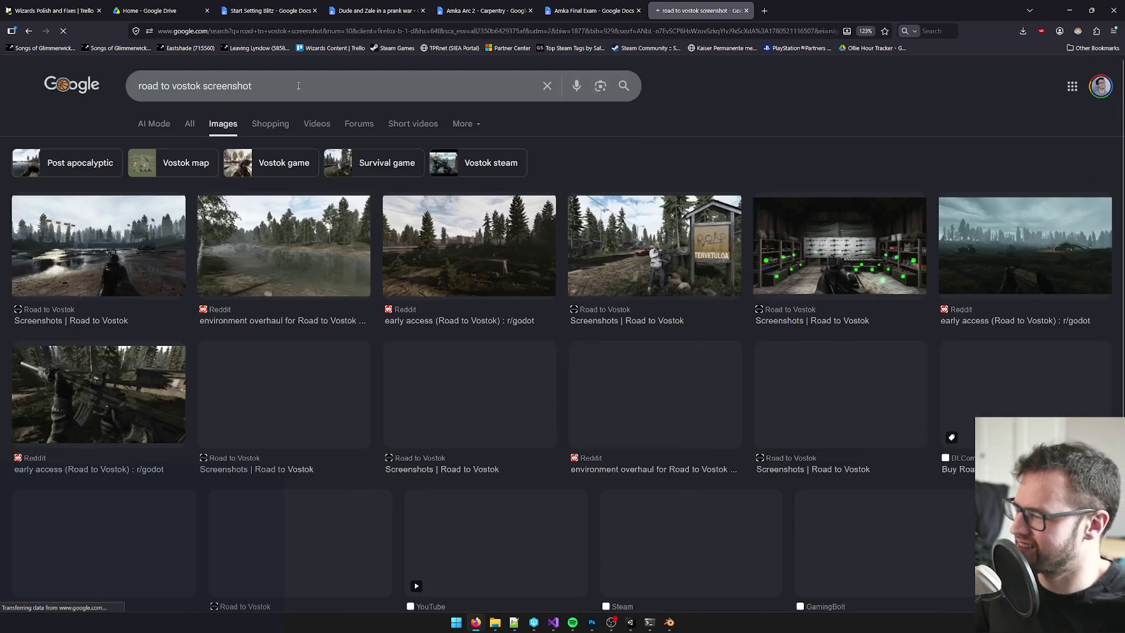
- Open the Reddit environment-overhaul lake screenshot and its post in new tabs
click(310, 263)
click(962, 339)
key(ctrl+shift+Tab)
right_click(912, 287)
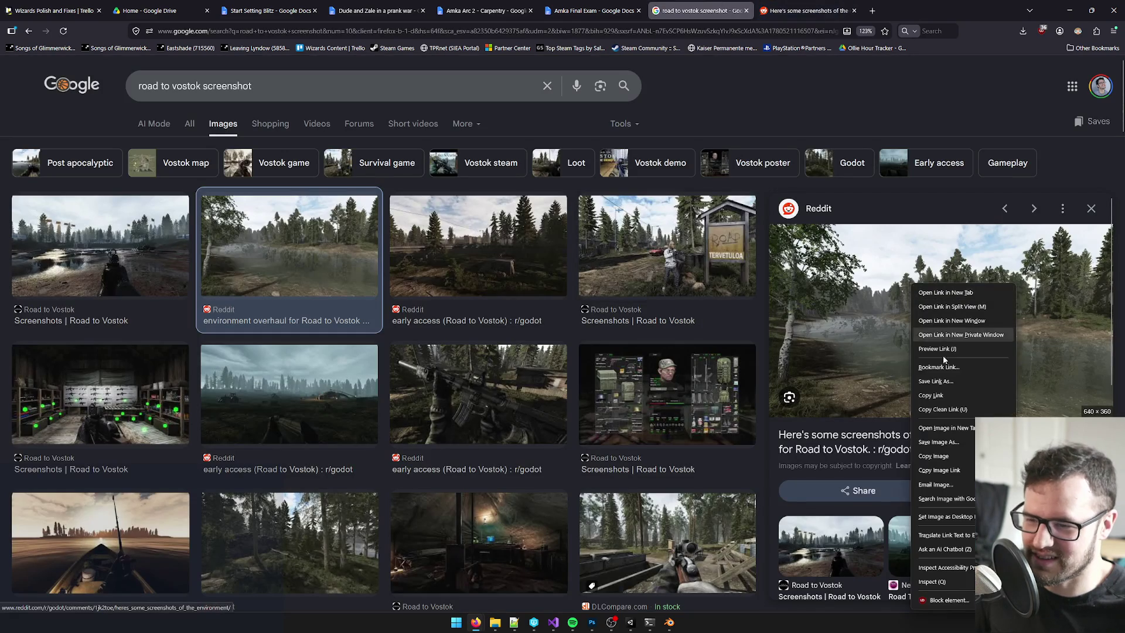
click(944, 427)
scroll(561, 326, up, 5)
scroll(564, 340, down, 2)
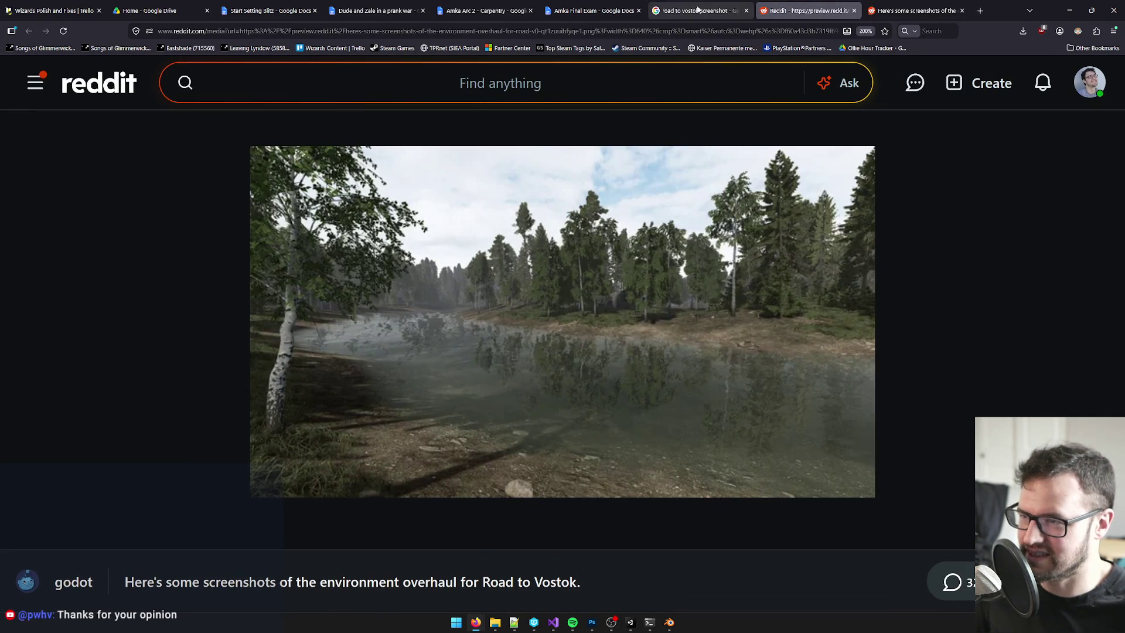
- Preview the Reddit forest, visual improvements and Terminal map screenshots, then close the image search tab
click(696, 11)
scroll(531, 333, down, 1)
scroll(530, 332, down, 1)
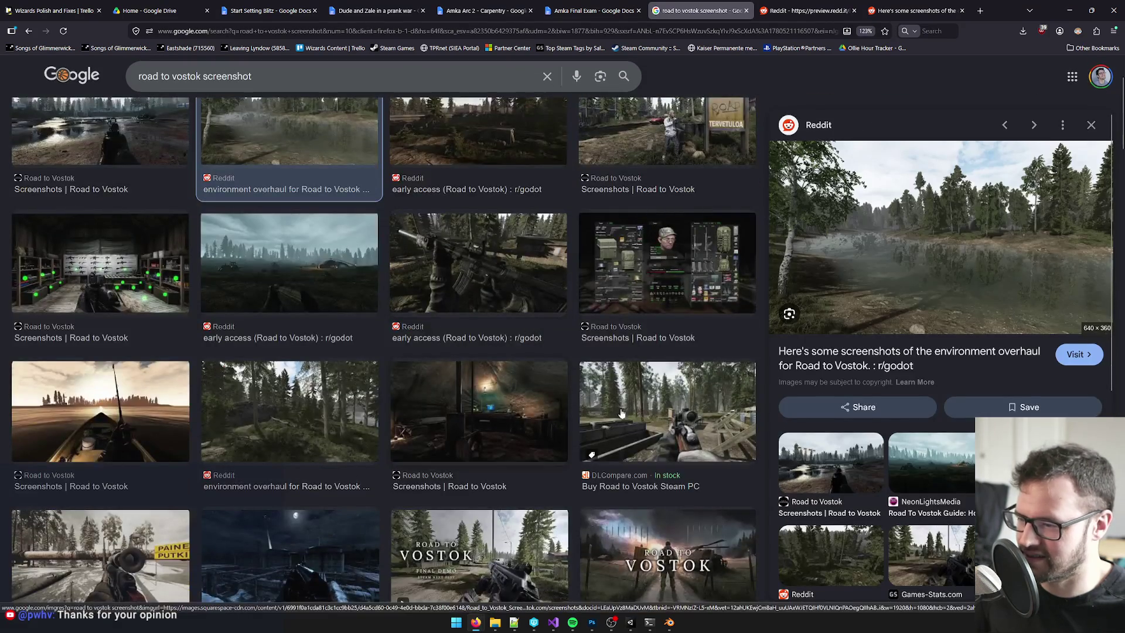
click(290, 410)
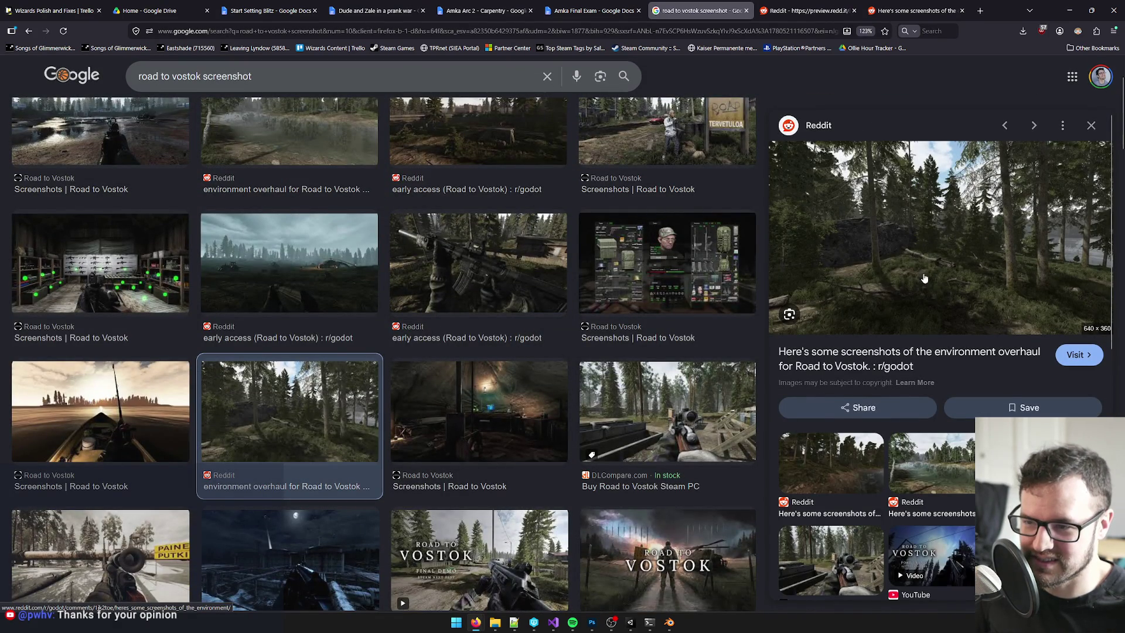
scroll(460, 307, down, 4)
scroll(440, 316, down, 5)
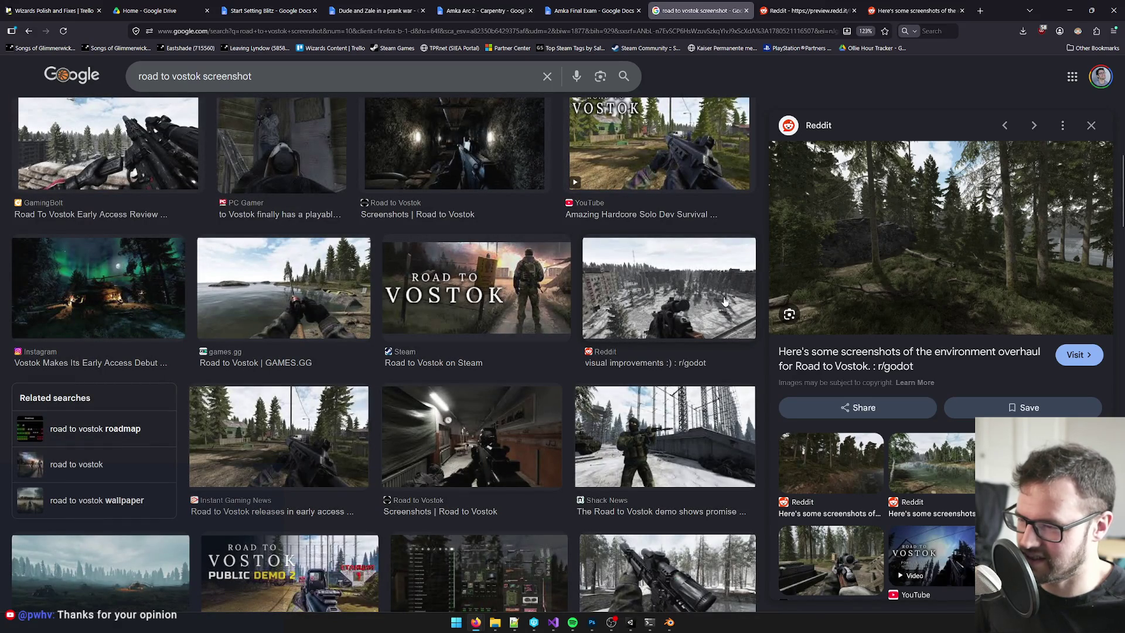
click(649, 294)
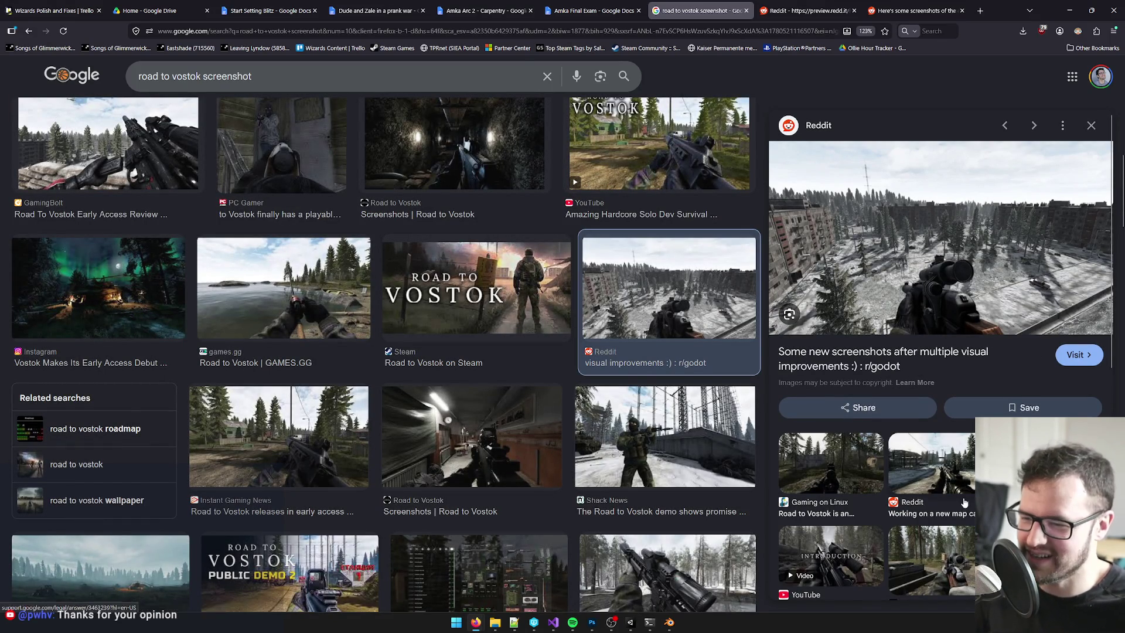
click(940, 462)
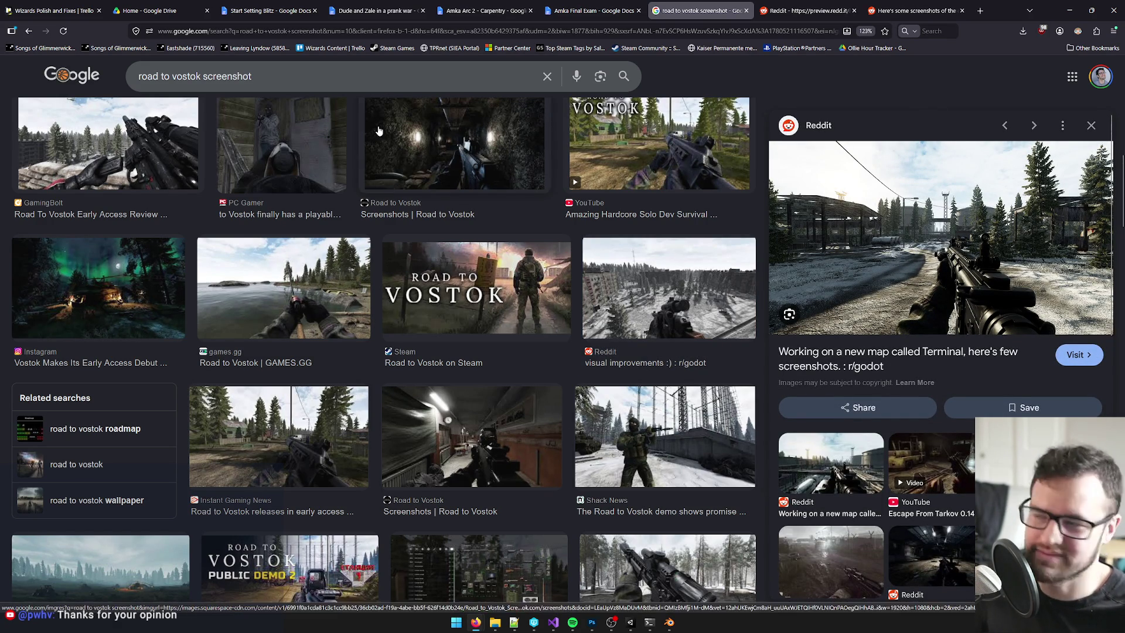
click(746, 11)
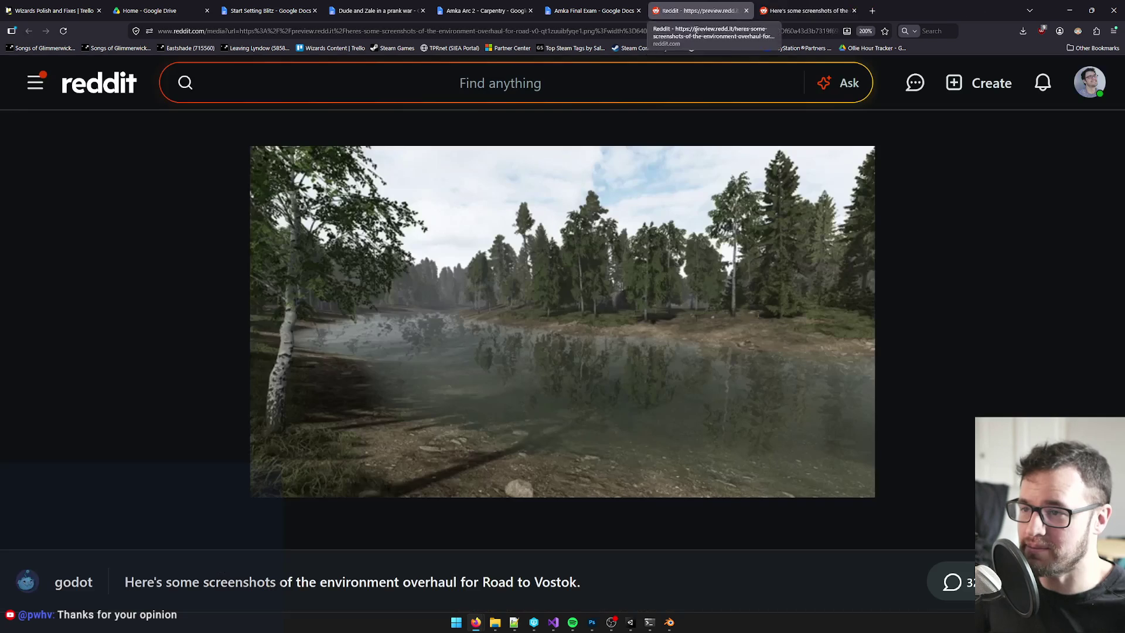
- Close the Reddit image and r/godot post tabs and minimize the browser
click(745, 11)
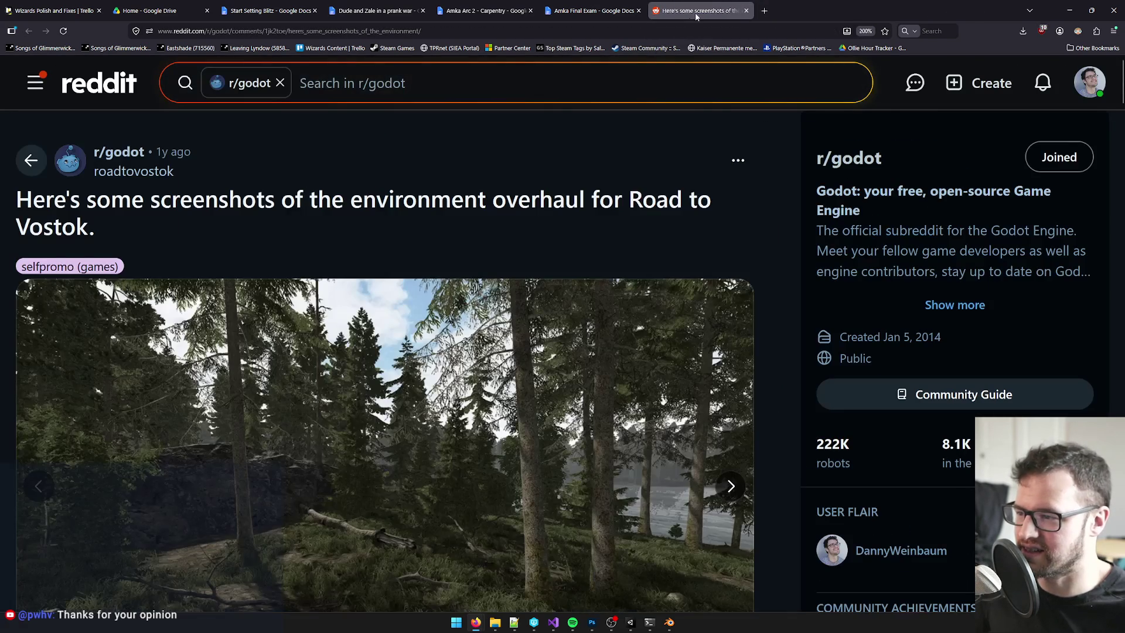
click(745, 10)
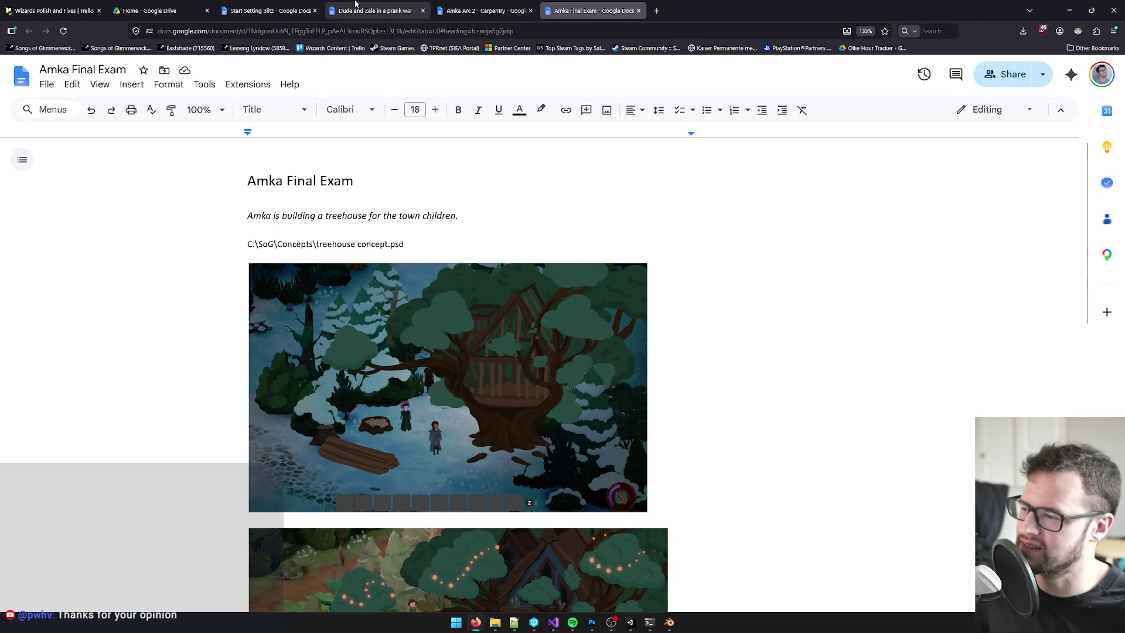
click(1070, 10)
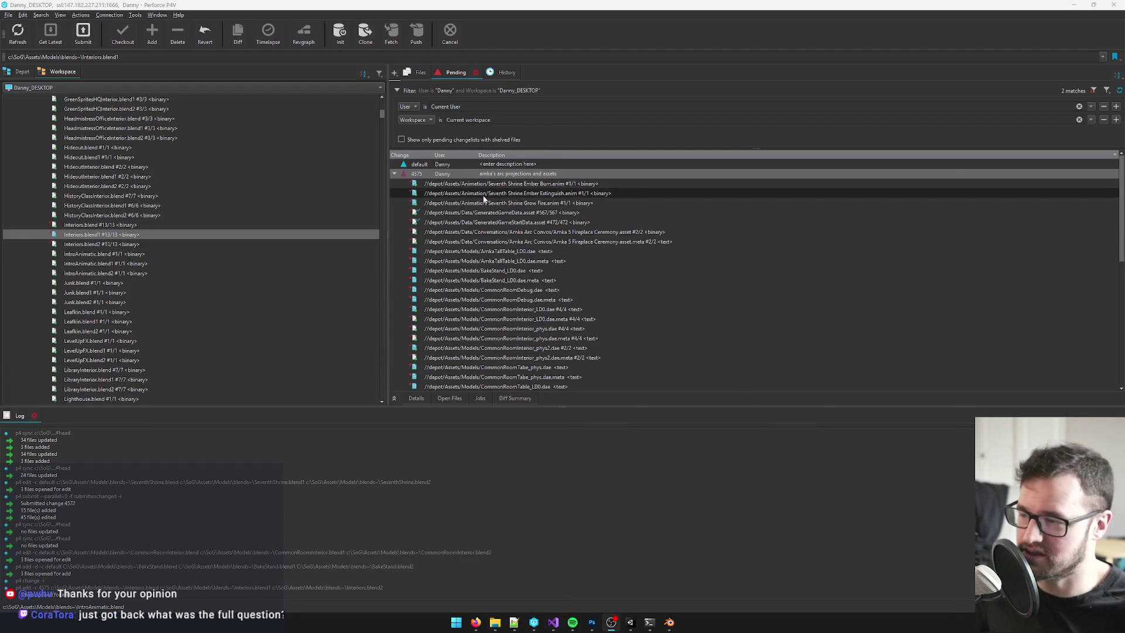
- Select the amka's arc projections changelist, hide P4V, and close LocSheet.txt in Visual Studio
click(479, 174)
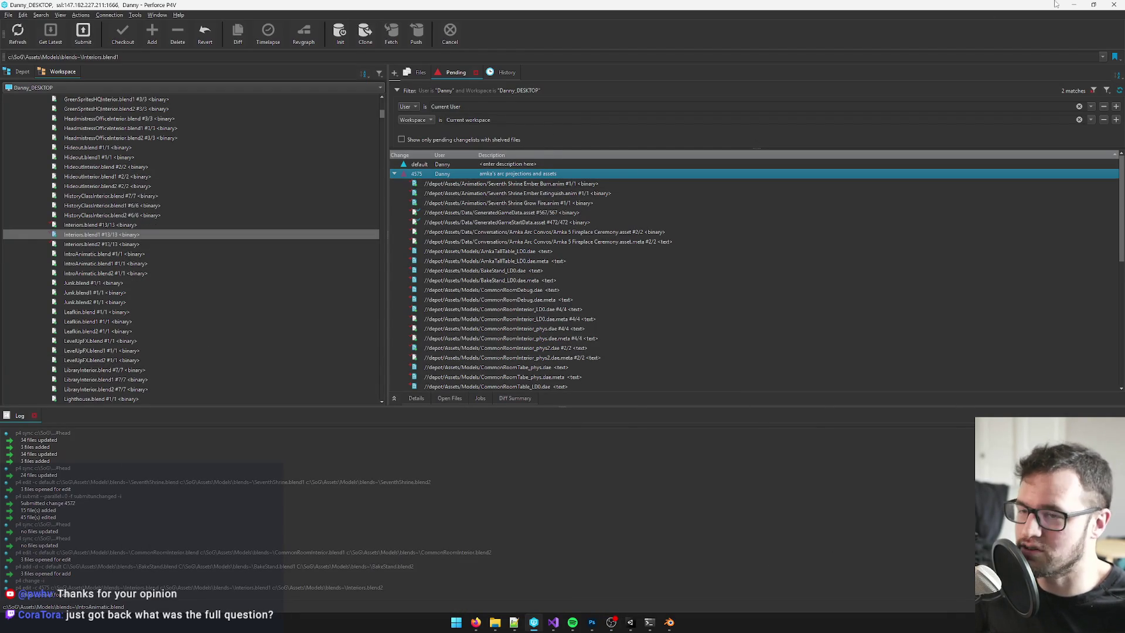
click(1074, 5)
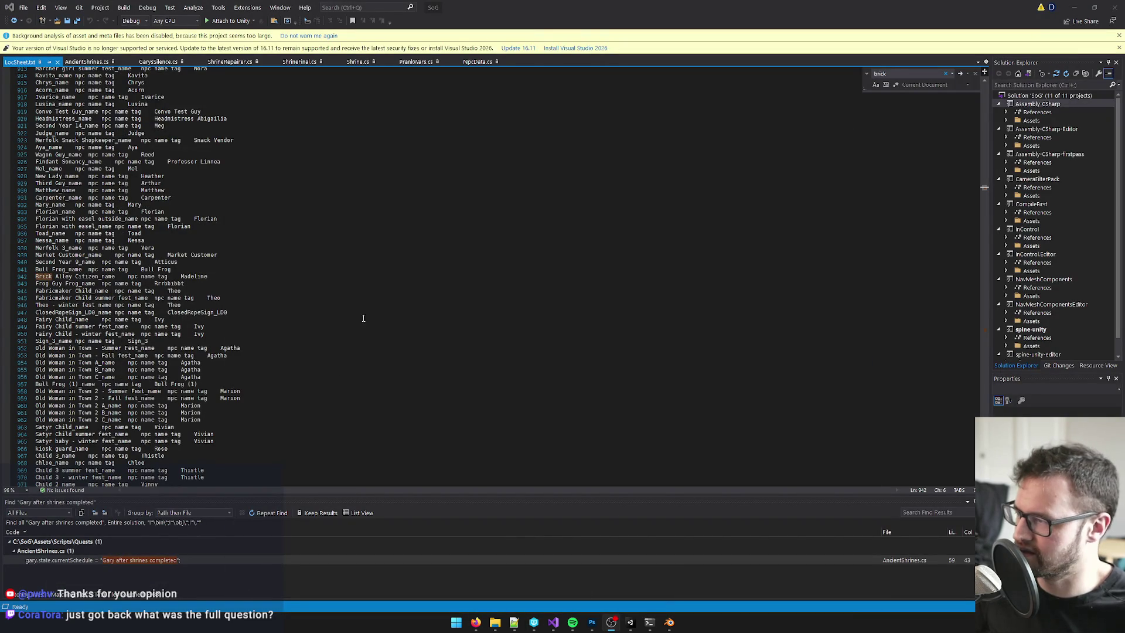
click(58, 62)
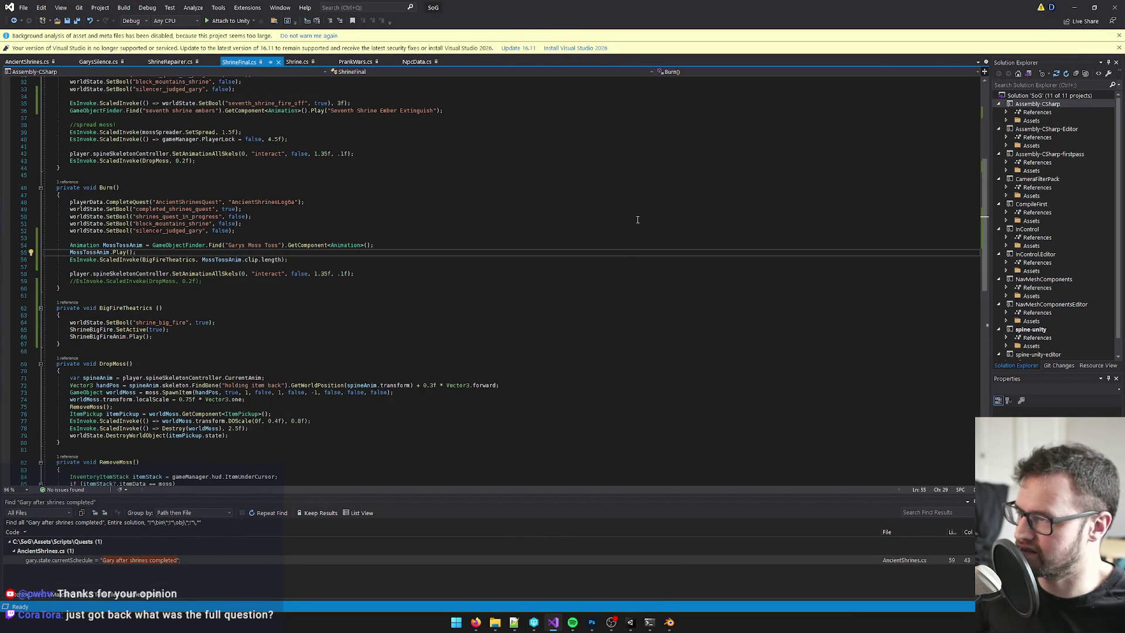
click(1074, 6)
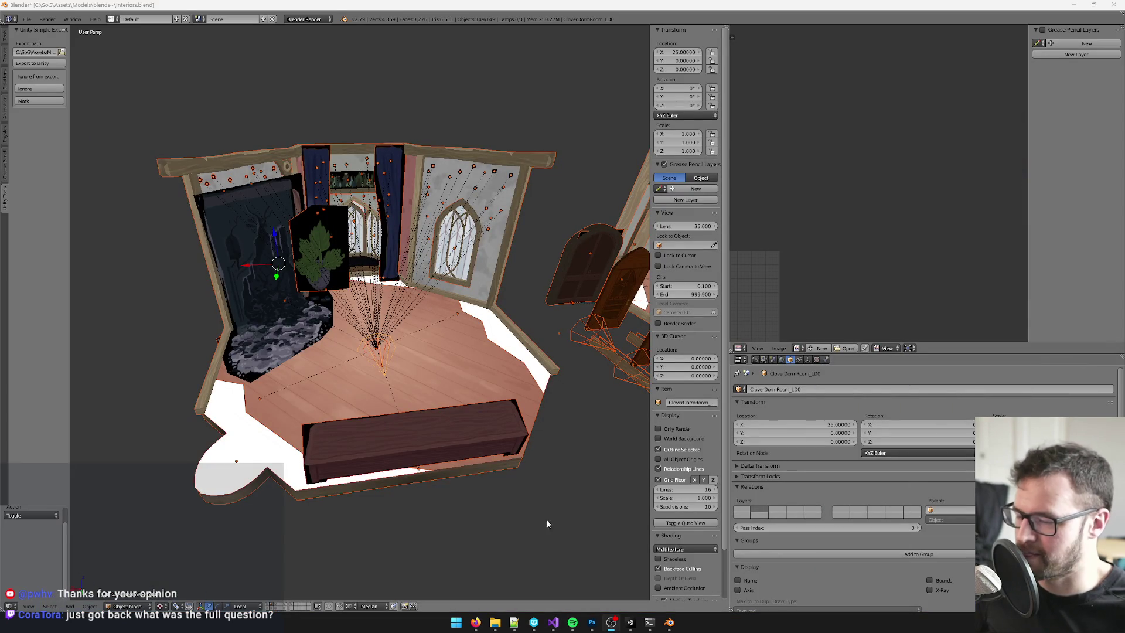
- Bring Photoshop forward showing Amka Farmland.psd
scroll(528, 501, up, 2)
mouse_move(628, 624)
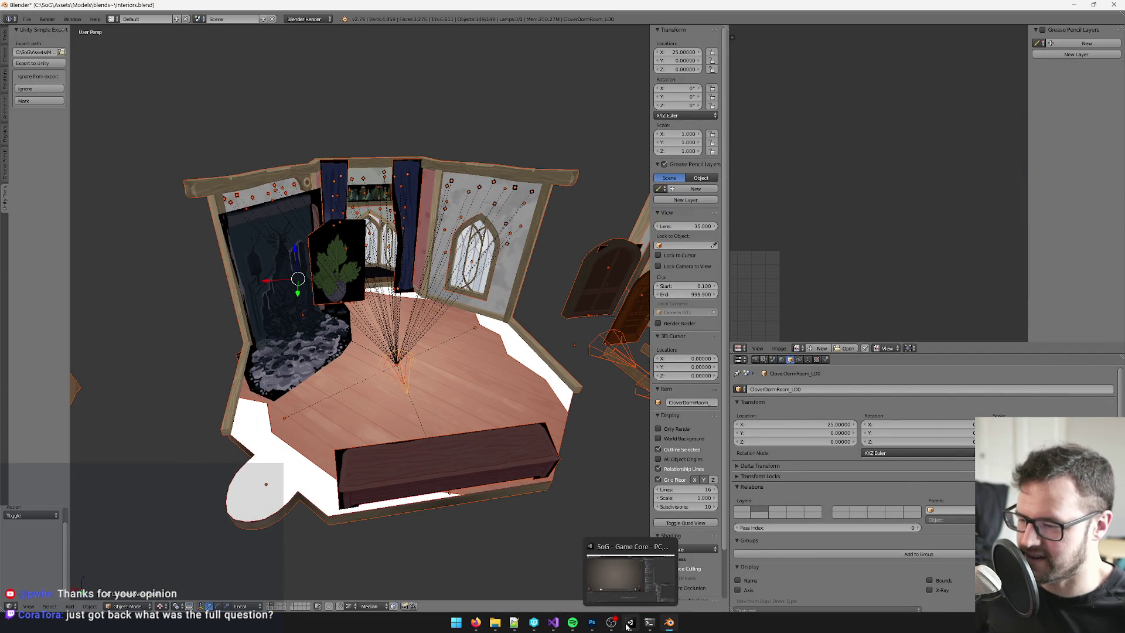
click(590, 625)
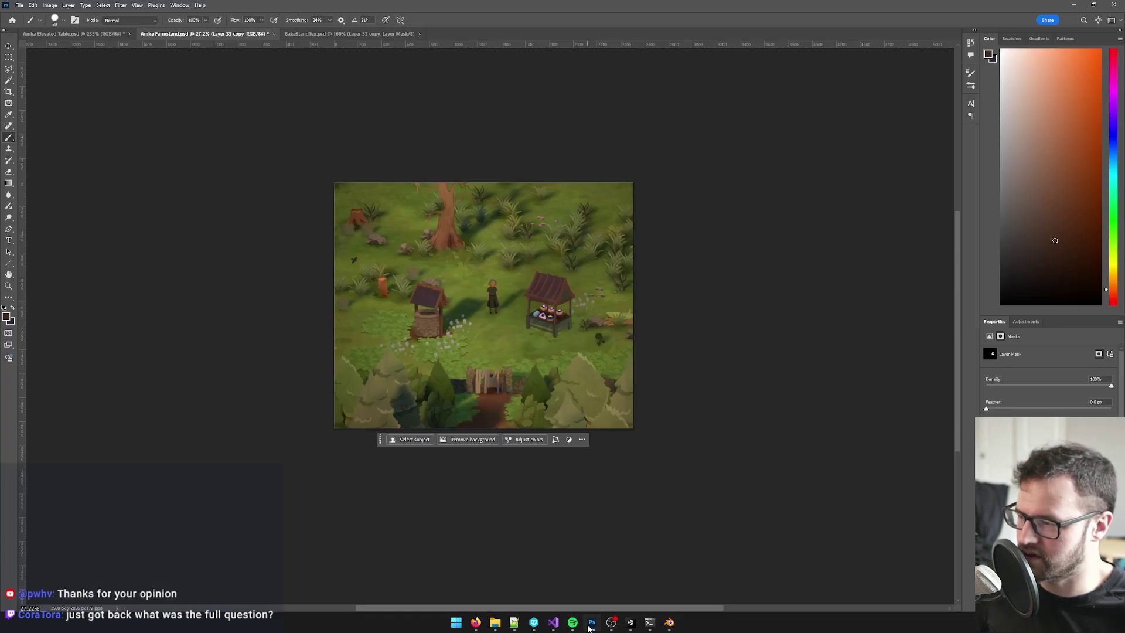
- Select the Concepts folder path in the Amka Arc 2 - Carpentry doc
scroll(385, 251, up, 3)
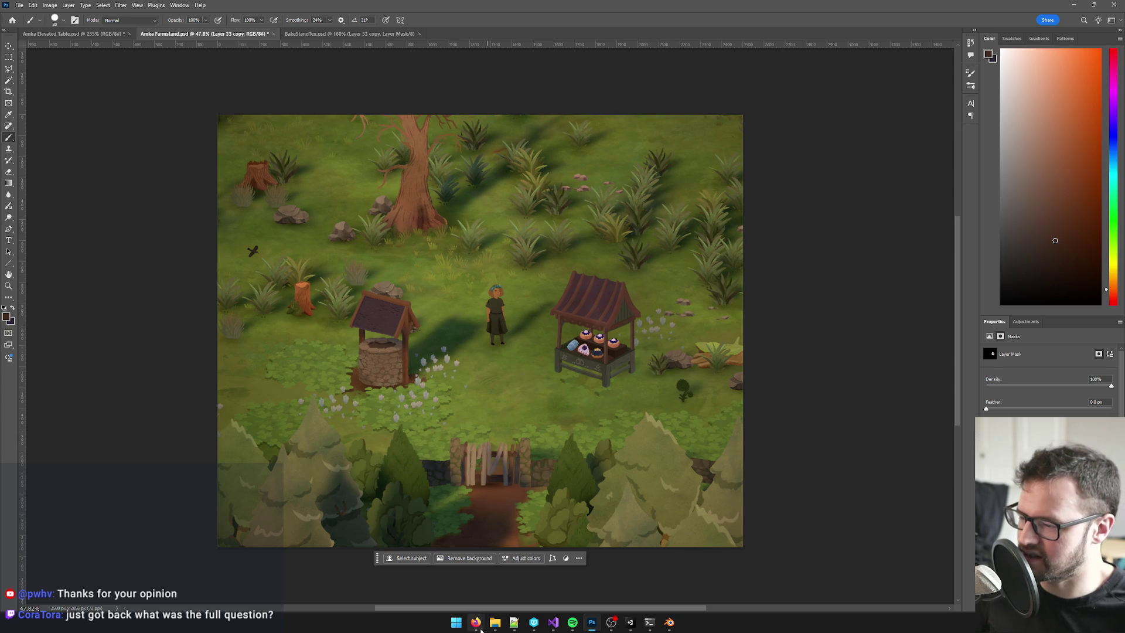
mouse_move(476, 622)
click(442, 589)
click(441, 589)
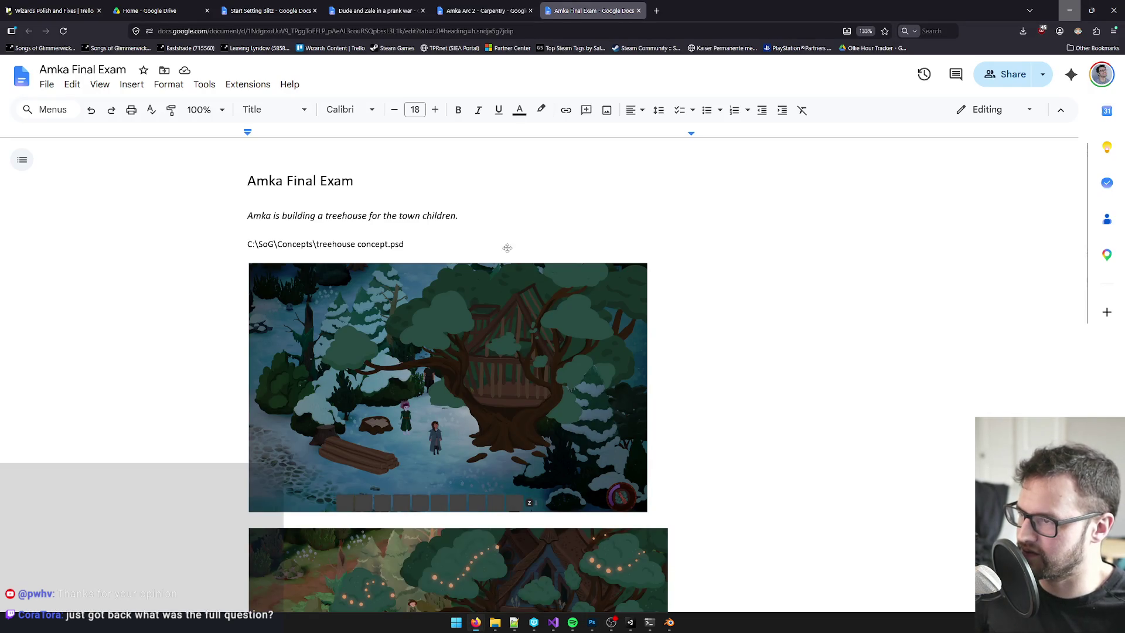
key(ctrl+shift+Tab)
scroll(409, 287, up, 1)
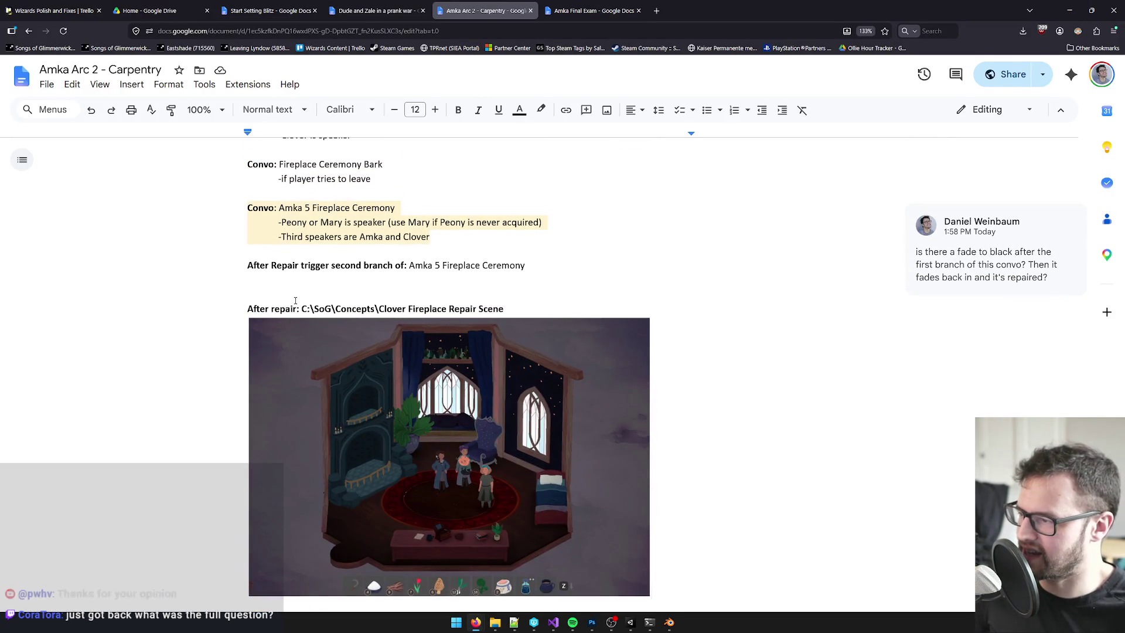
mouse_move(302, 310)
mouse_down()
mouse_move(387, 309)
mouse_move(377, 311)
mouse_up()
- Switch Photoshop to Amka Elevated Table.psd and browse C:\SoG\Concepts in File Explorer
click(592, 623)
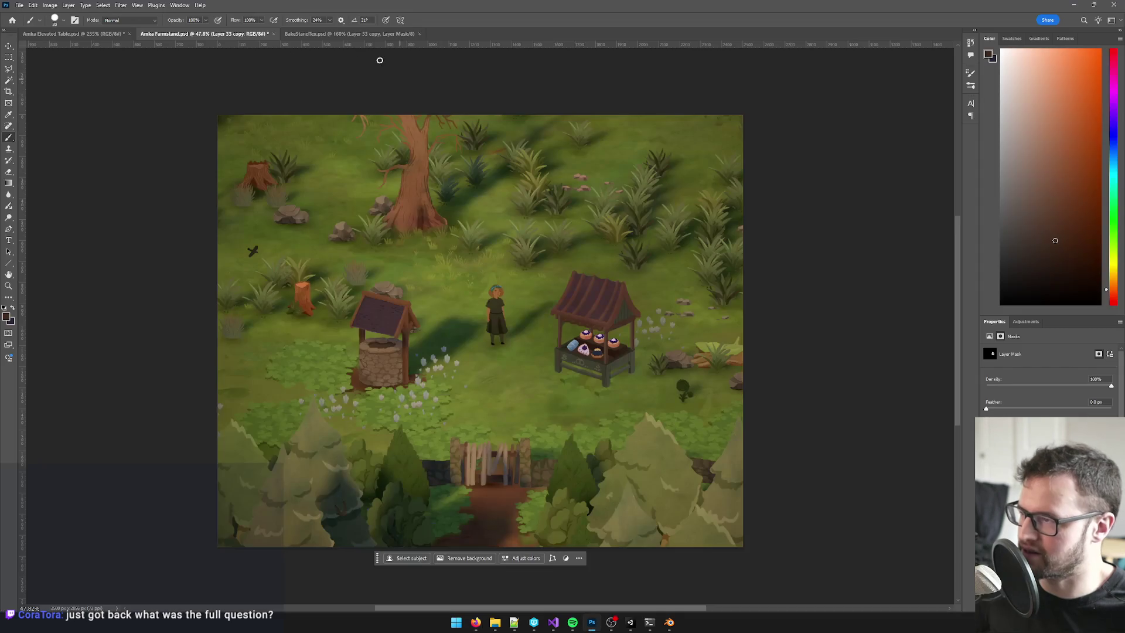
click(317, 34)
click(94, 37)
key(alt+f)
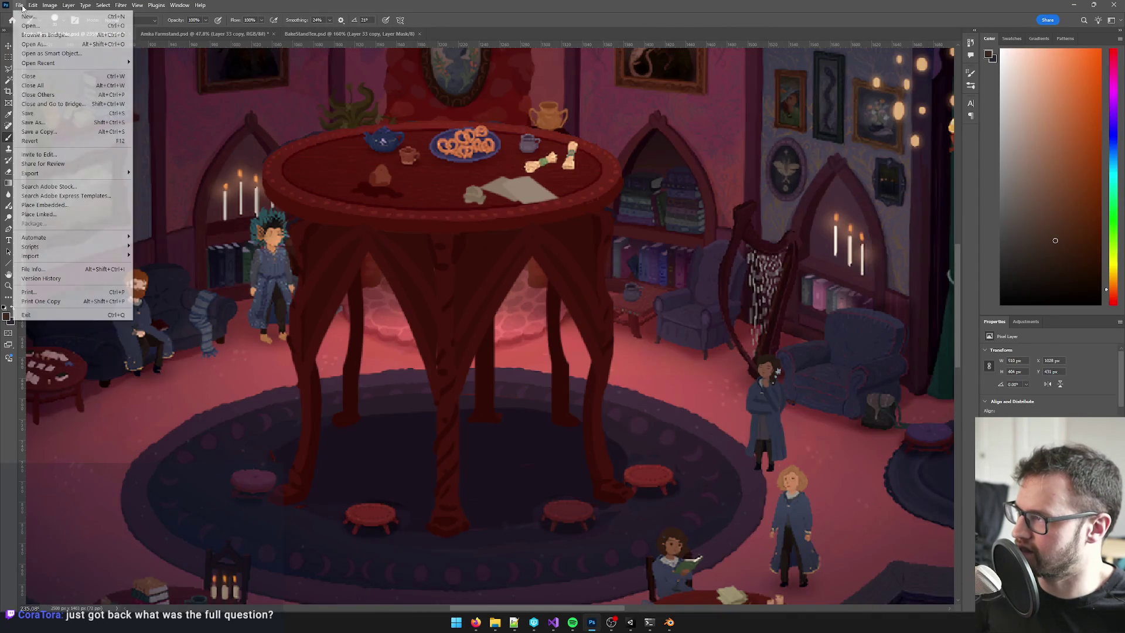
click(495, 622)
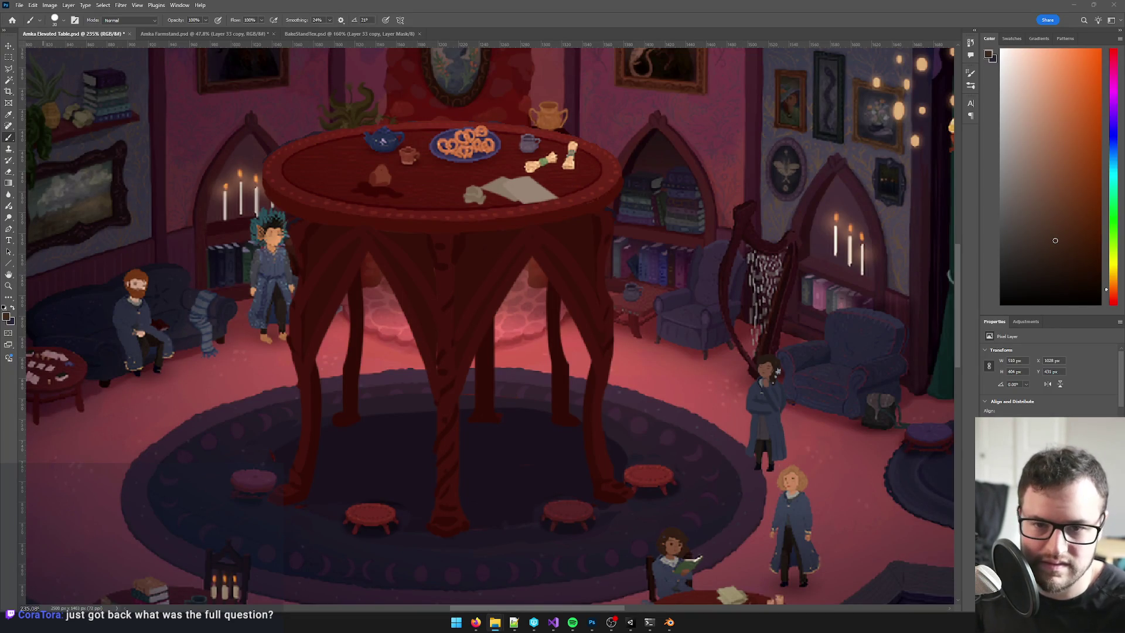
key(Down)
key(Down)
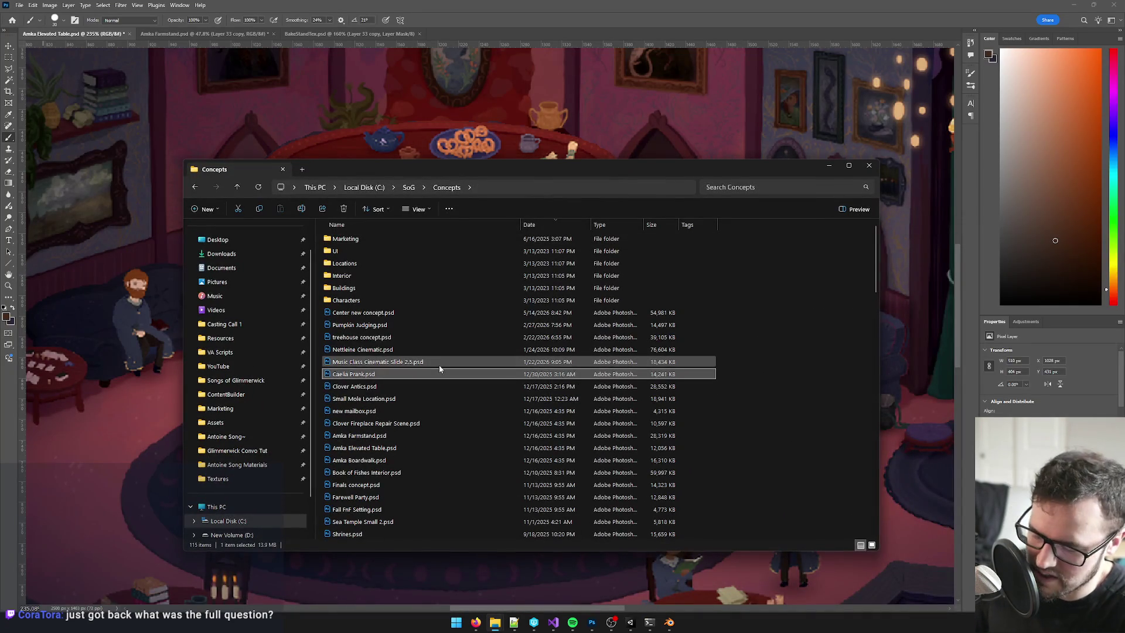
- Open Clover Fireplace Repair Scene.psd in Photoshop, then go back to the Amka Arc 2 - Carpentry doc
click(385, 423)
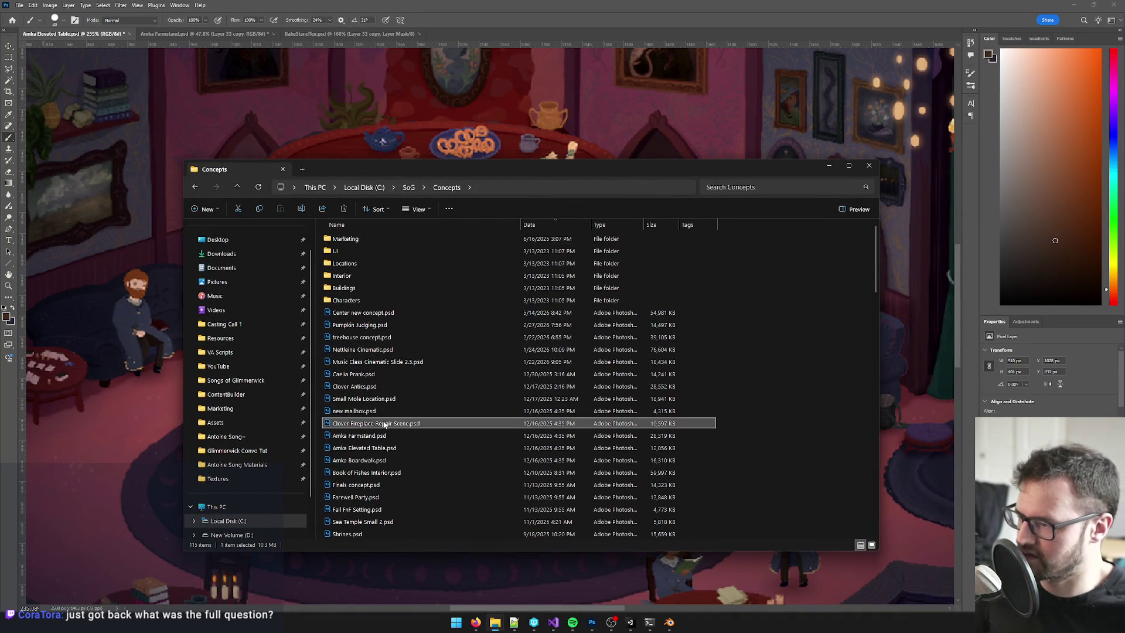
double_click(396, 424)
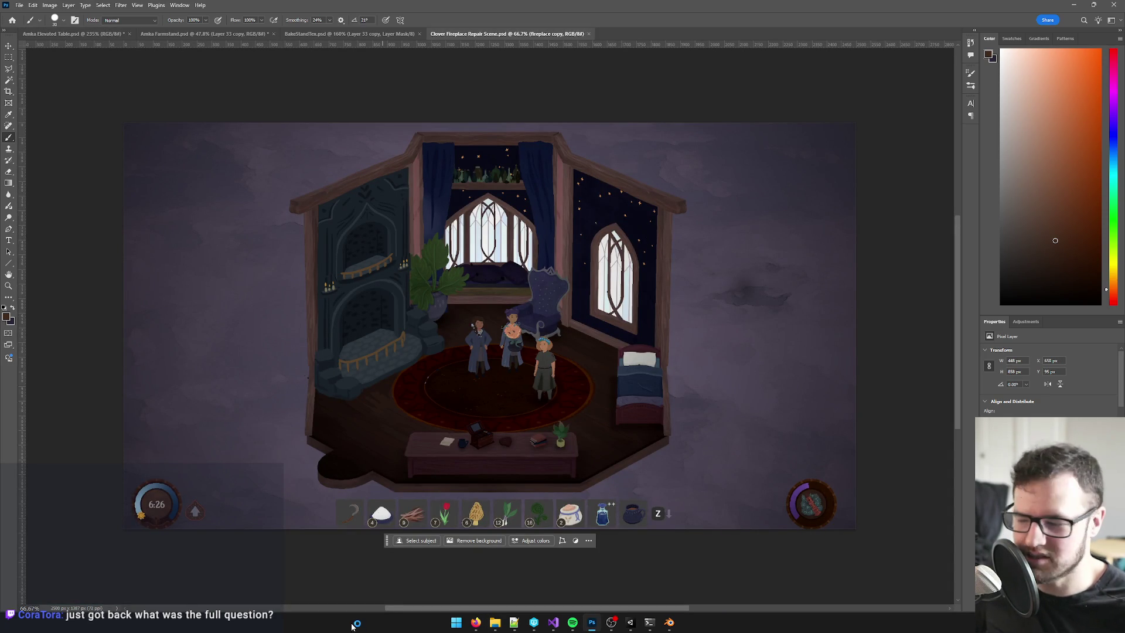
mouse_move(476, 622)
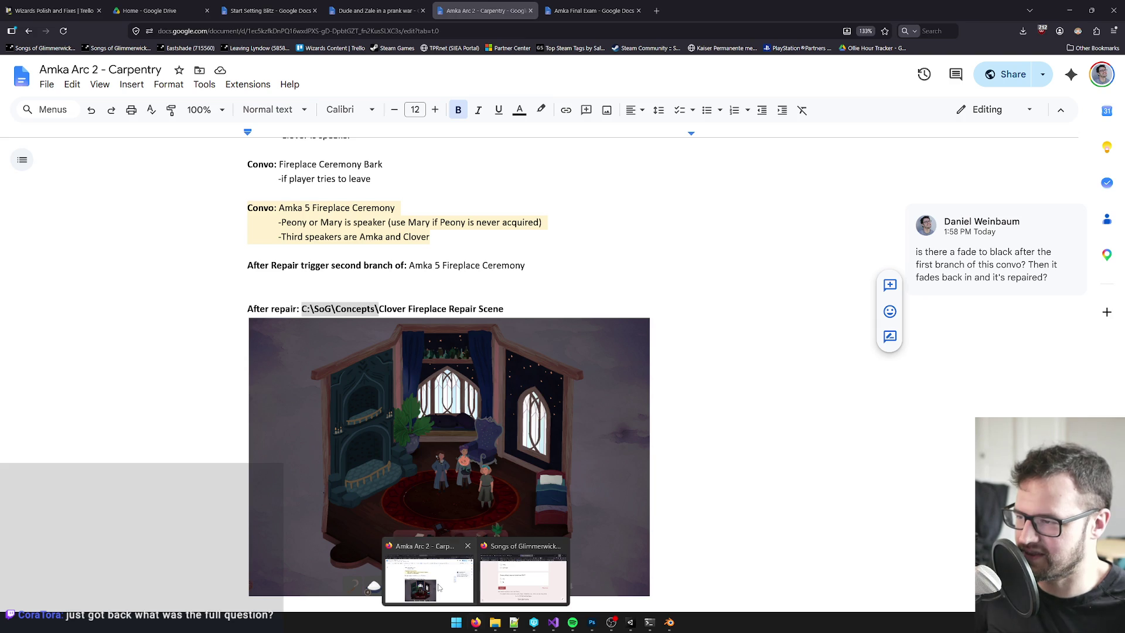
click(438, 587)
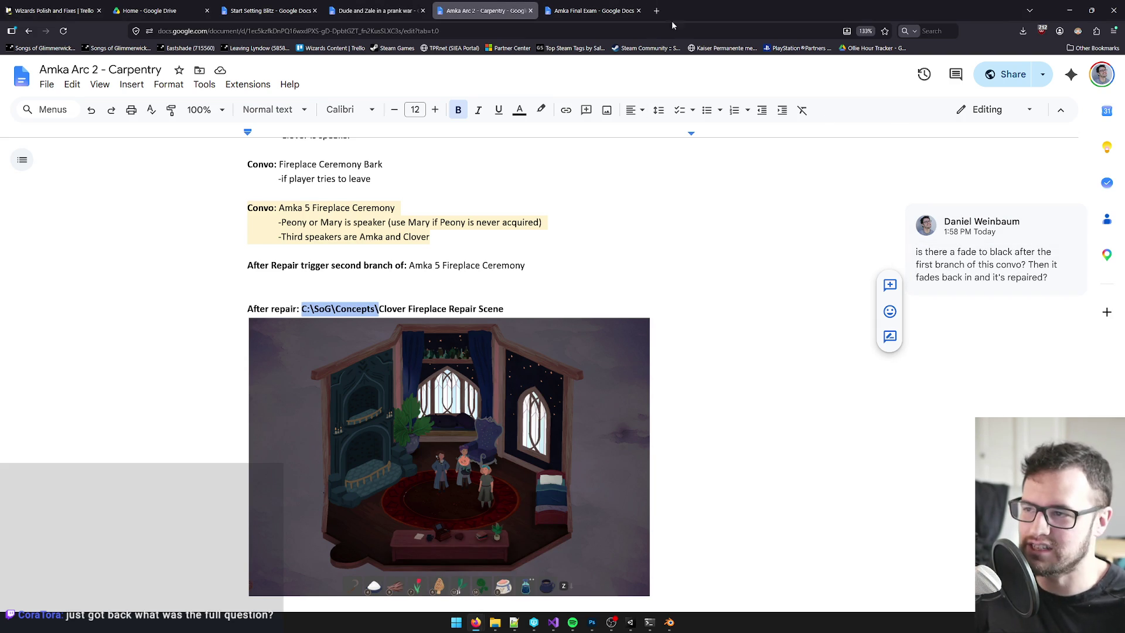
- Search Google for 'road to vostok' in a new tab and switch to image results
click(656, 10)
text(roa)
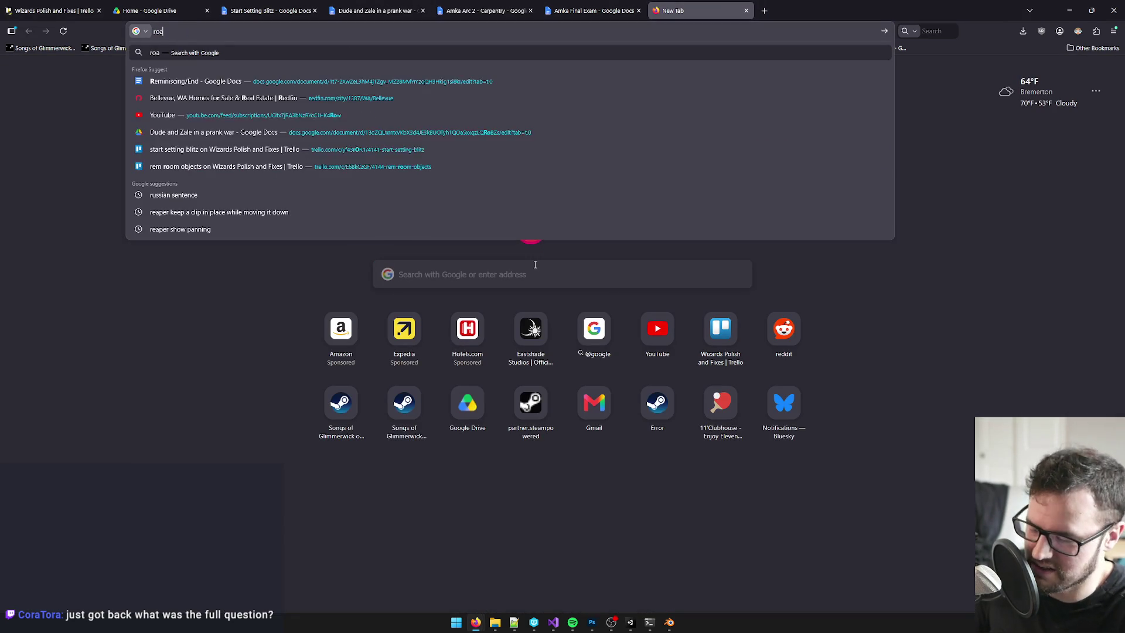
text(d)
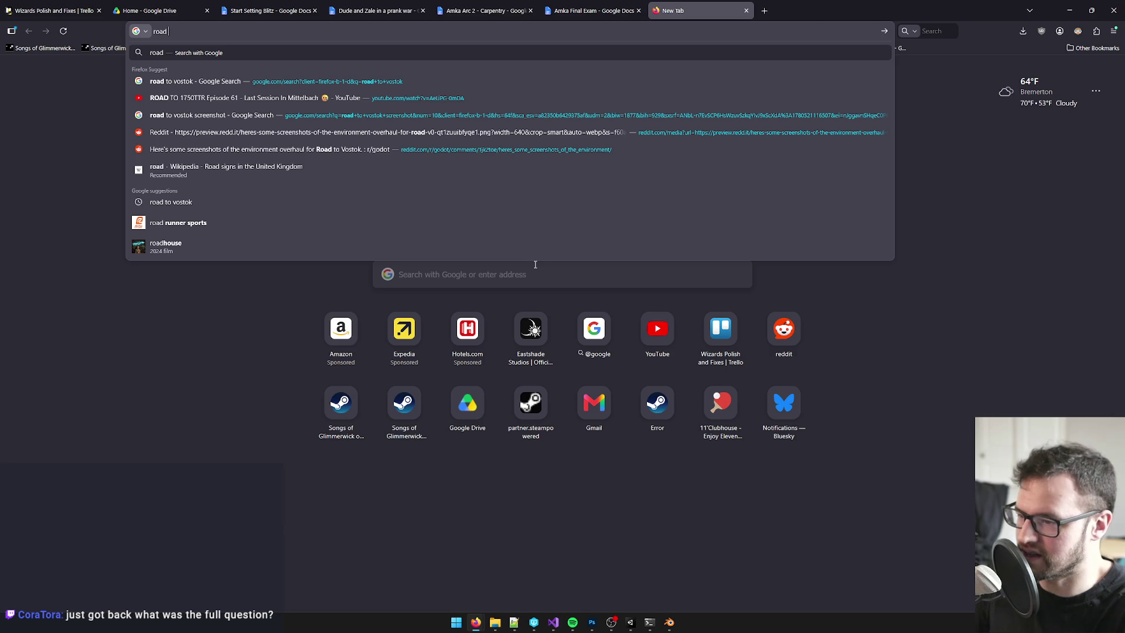
text( to vostok)
key(Return)
click(263, 124)
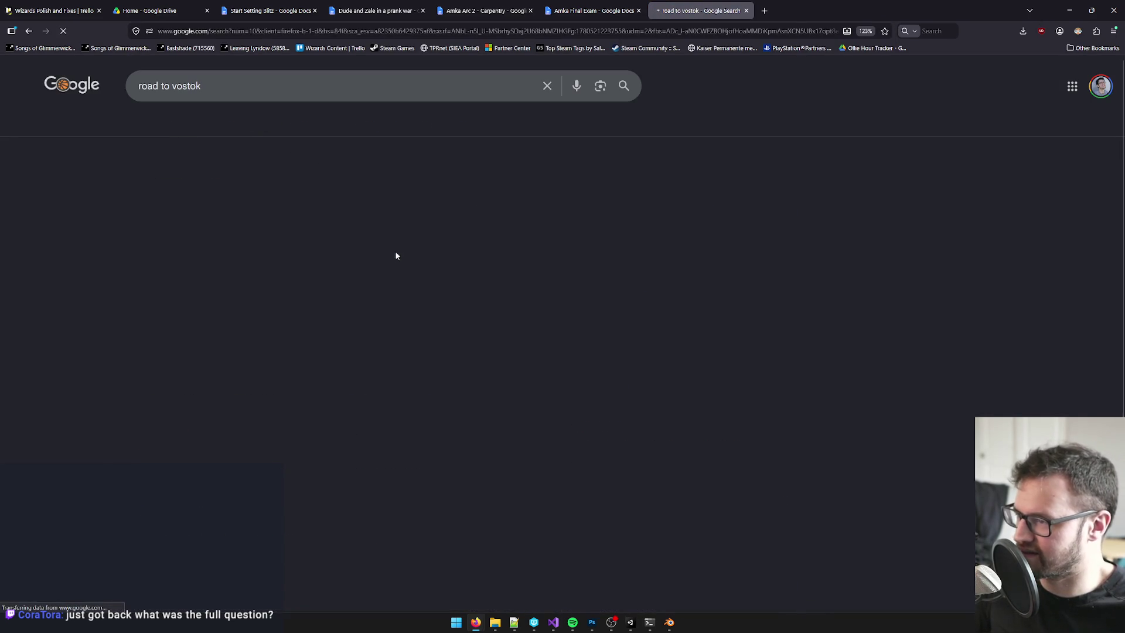
- Open the Shack News Road to Vostok article from its image preview in a new tab
scroll(965, 224, down, 3)
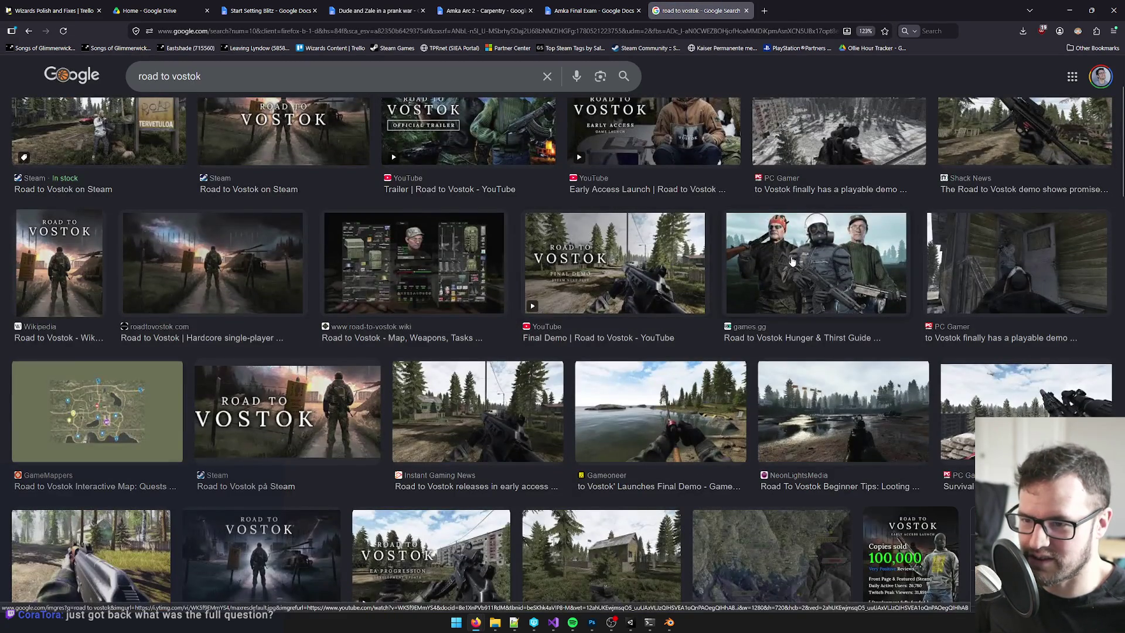
scroll(965, 224, up, 1)
scroll(965, 225, up, 2)
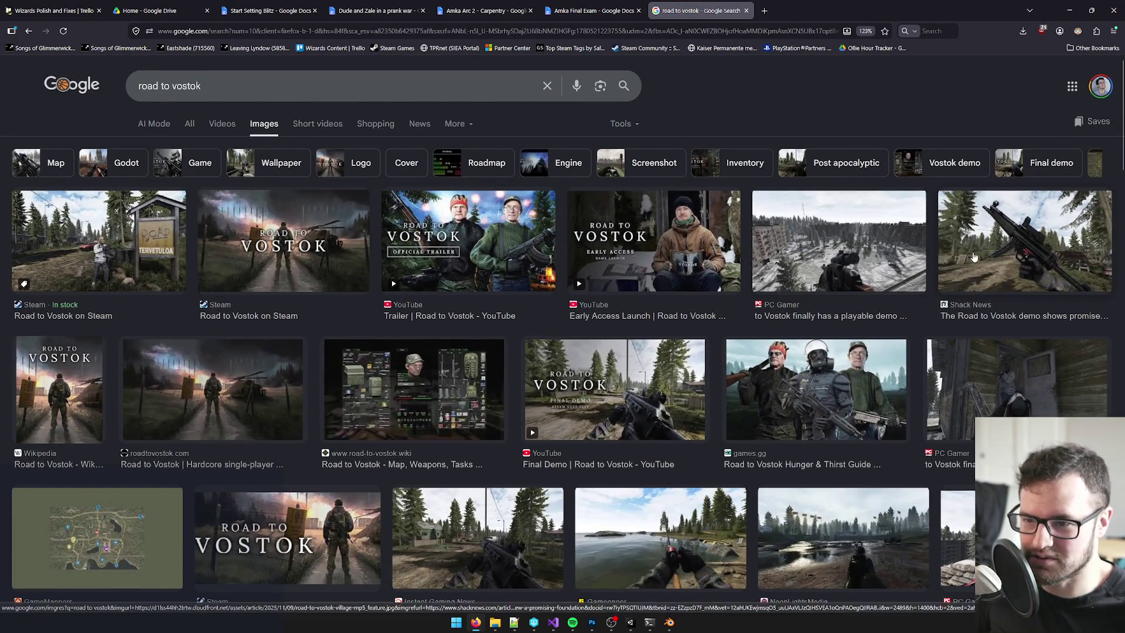
click(968, 258)
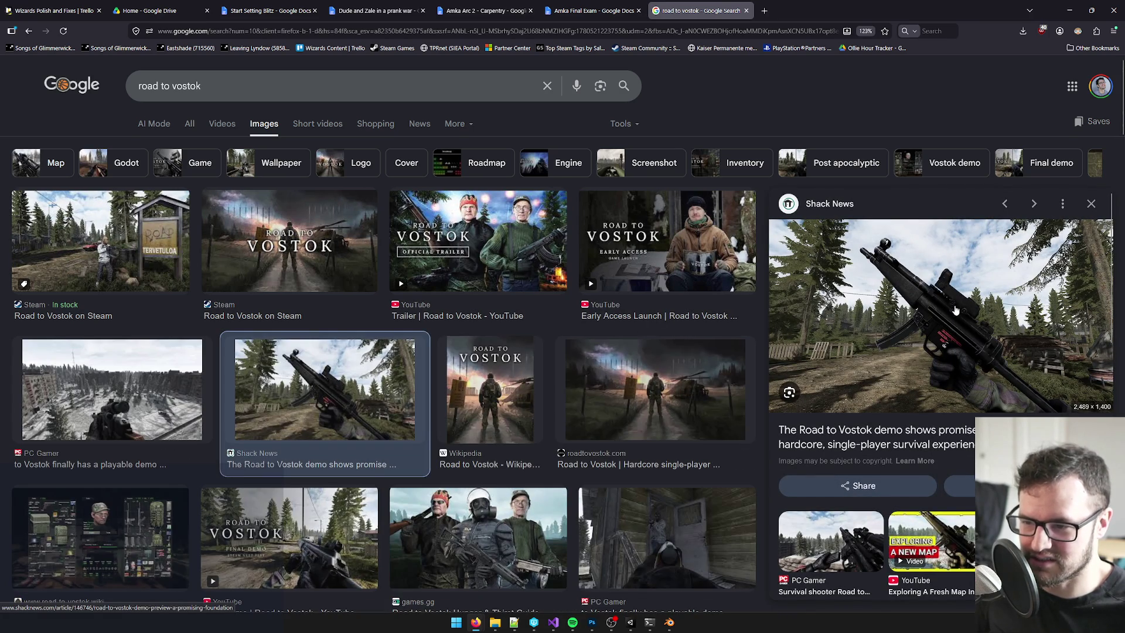
right_click(931, 292)
click(961, 297)
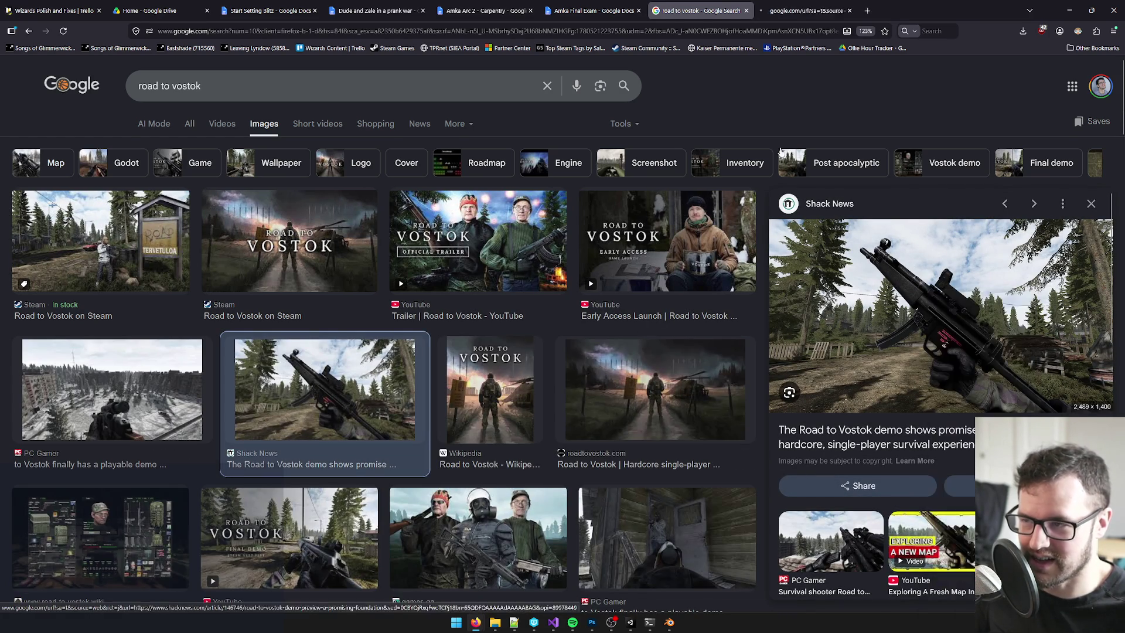
click(708, 6)
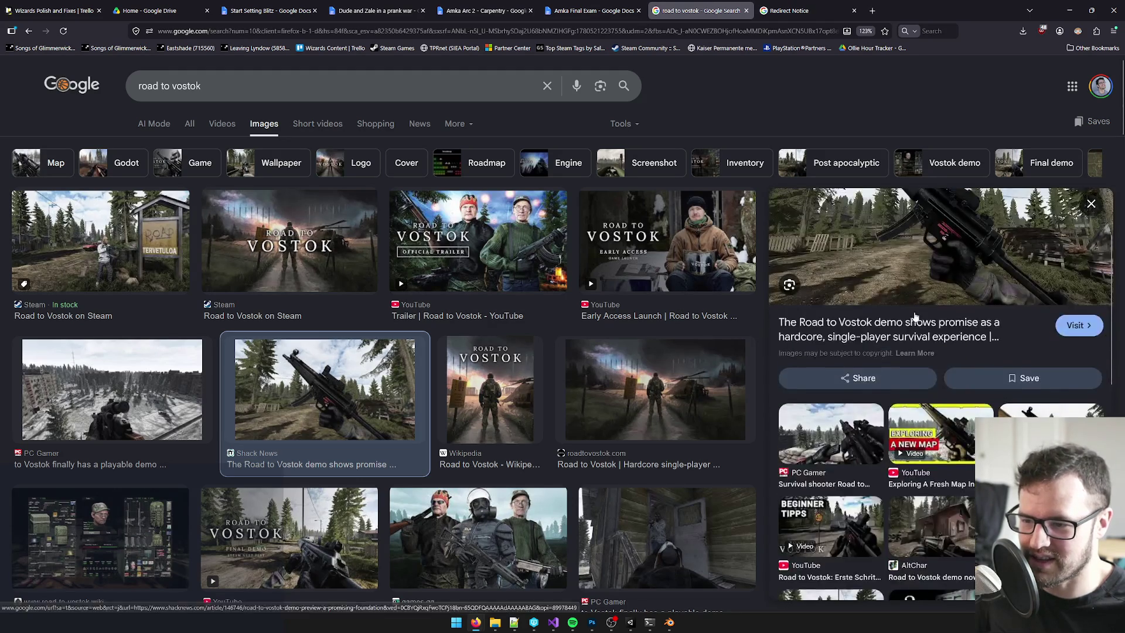
- Open the Instant Gaming News article from another screenshot preview in a new tab
scroll(668, 343, down, 3)
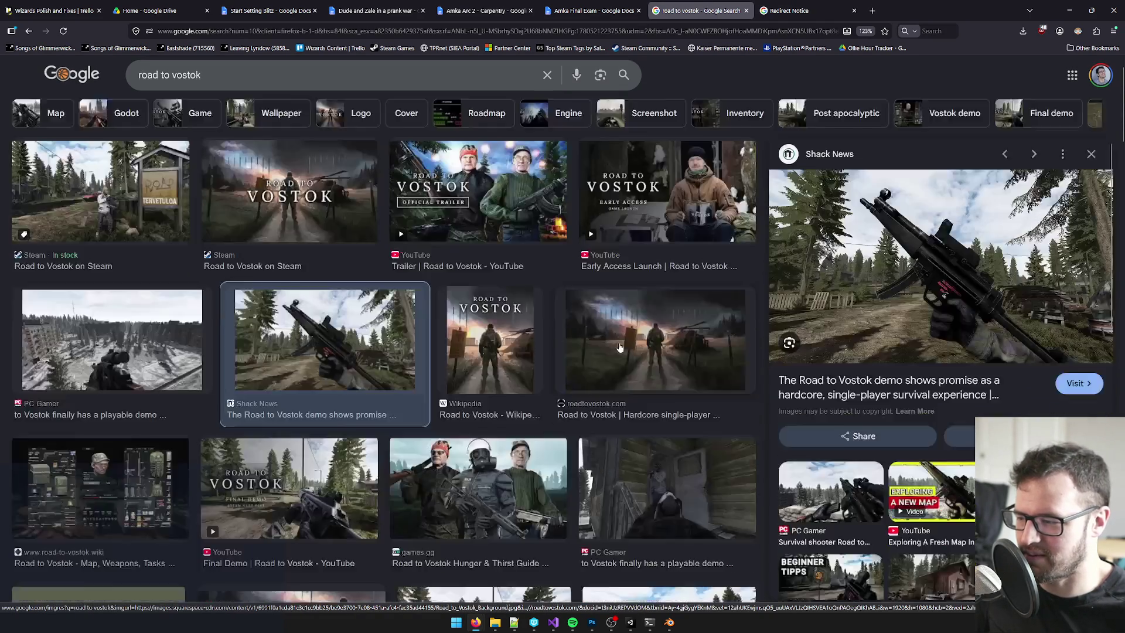
scroll(543, 280, up, 2)
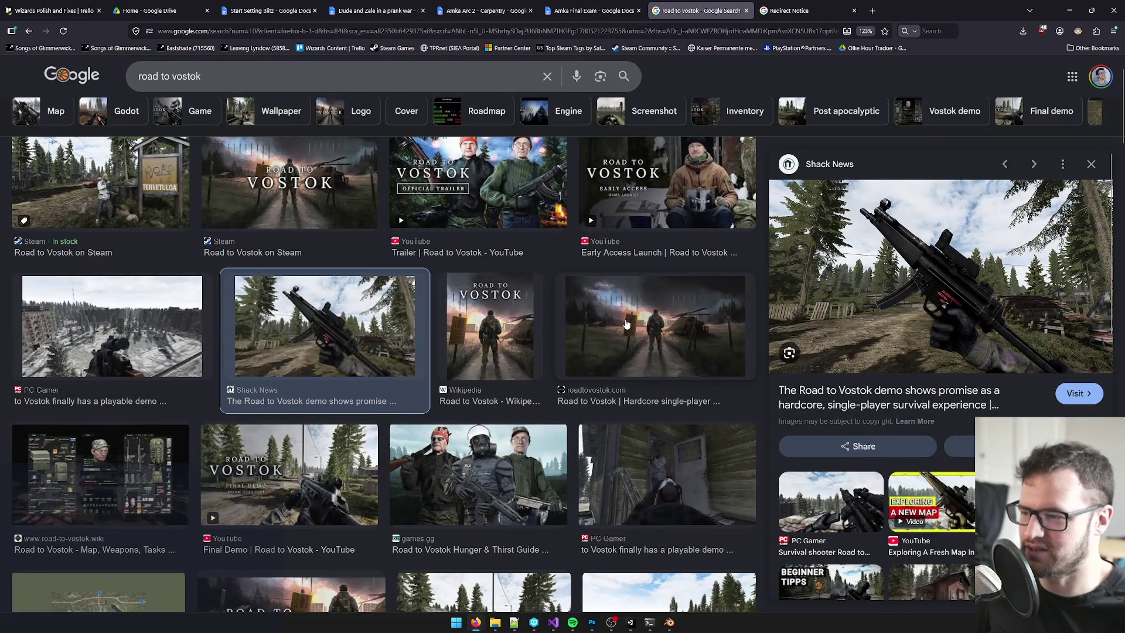
scroll(452, 294, down, 5)
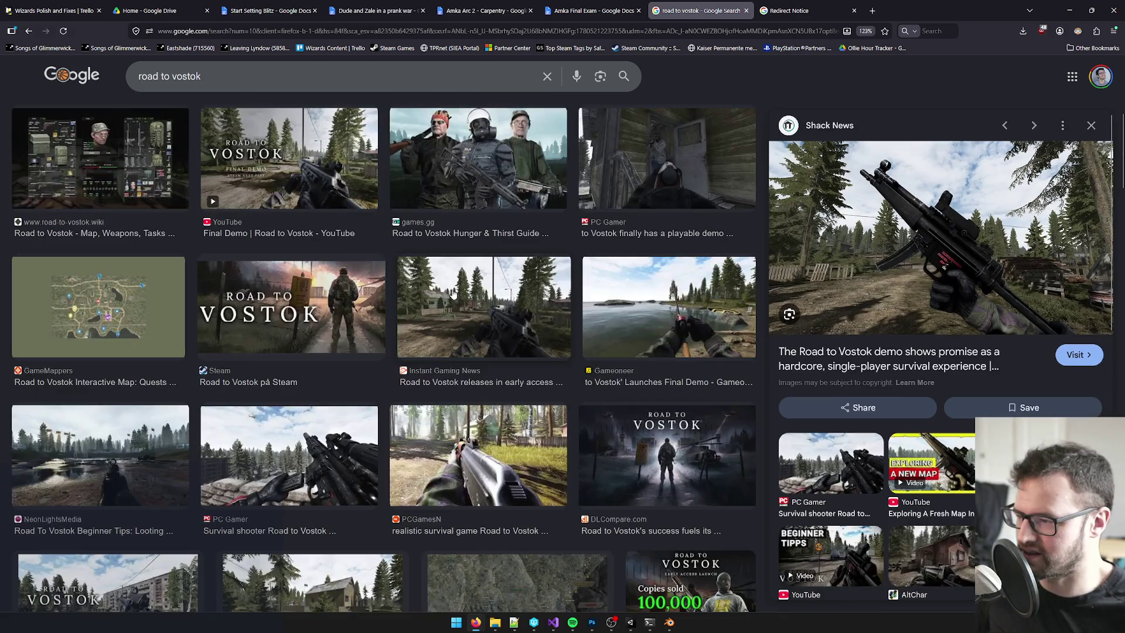
click(453, 295)
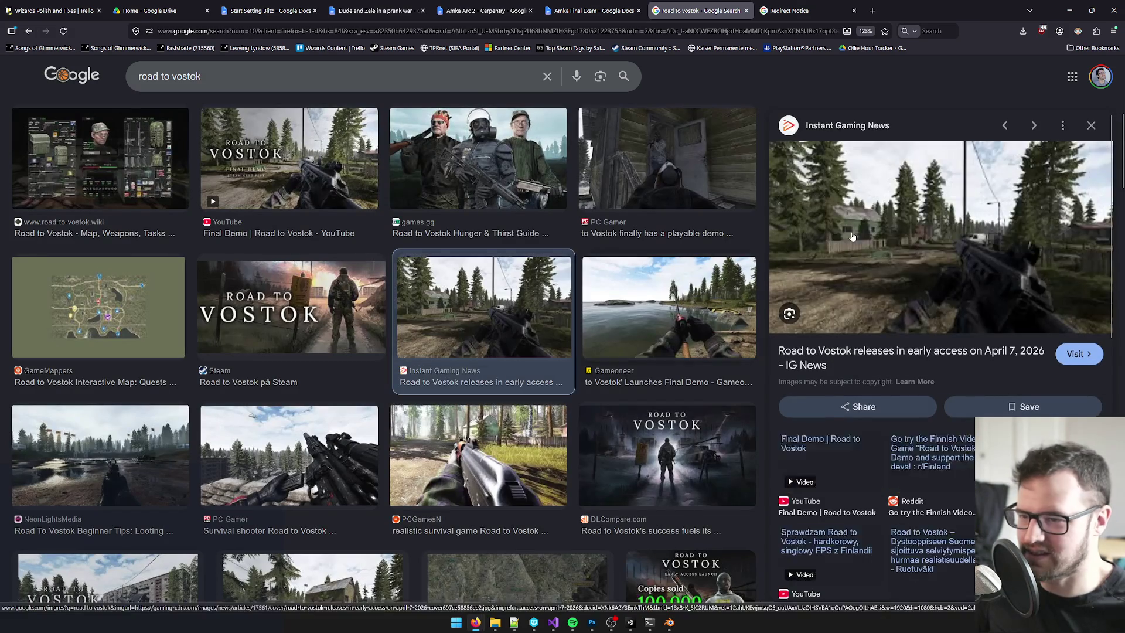
right_click(929, 245)
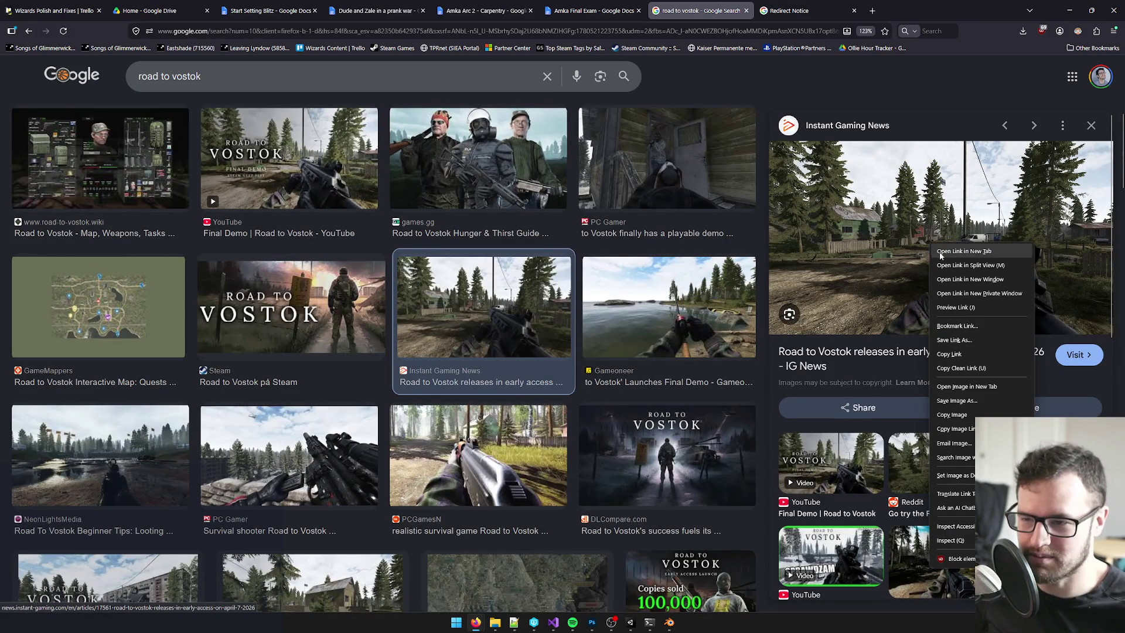
click(964, 251)
- Follow the article's redirect and open its screenshot full-size in a new tab
key(ctrl+shift+Tab)
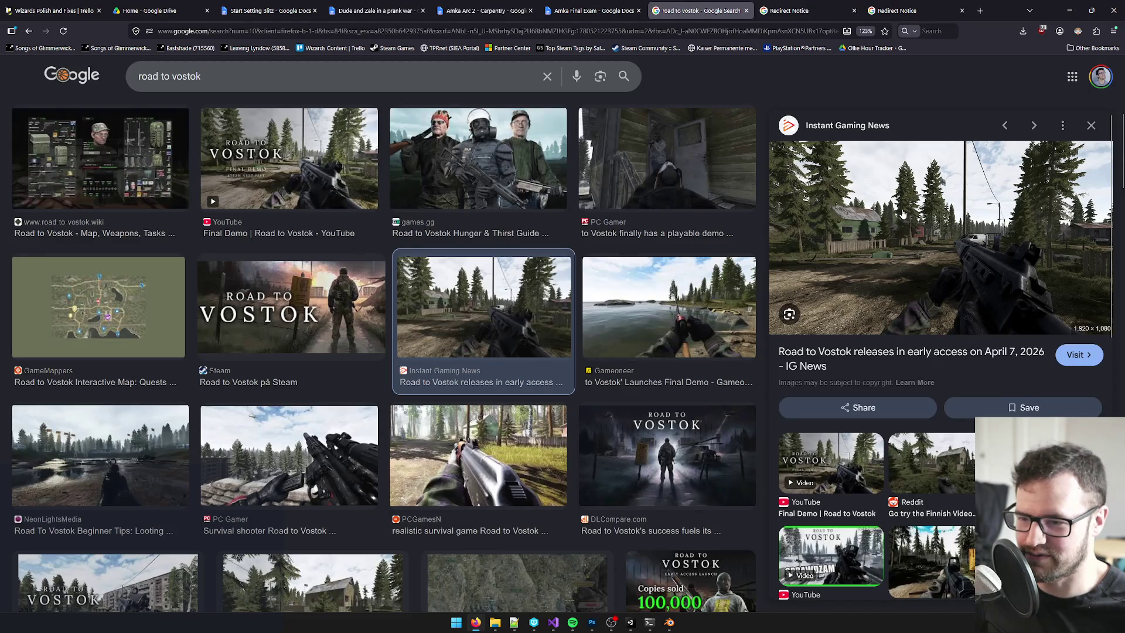
click(903, 213)
click(266, 116)
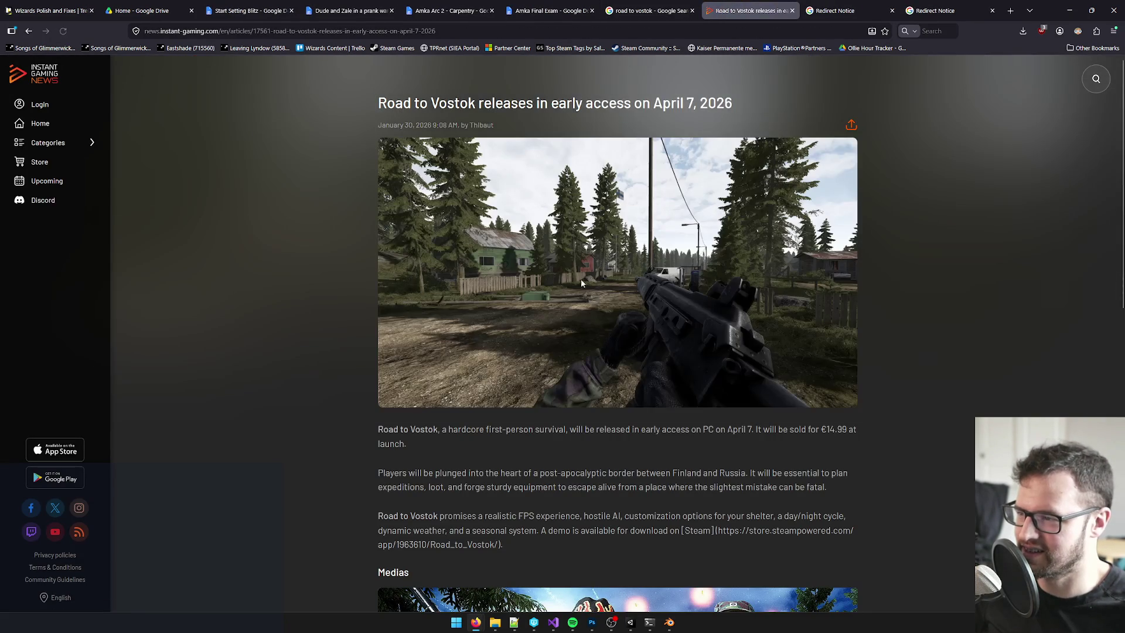
right_click(583, 248)
click(599, 256)
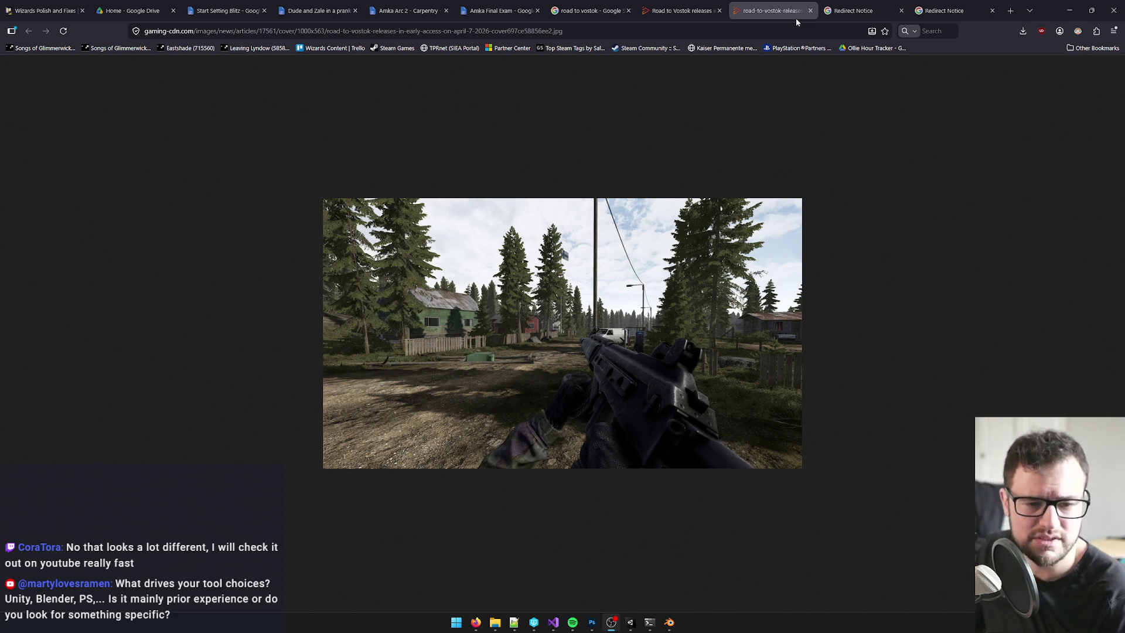
- Close the screenshot, article, redirect and search tabs, then minimize Firefox
click(810, 10)
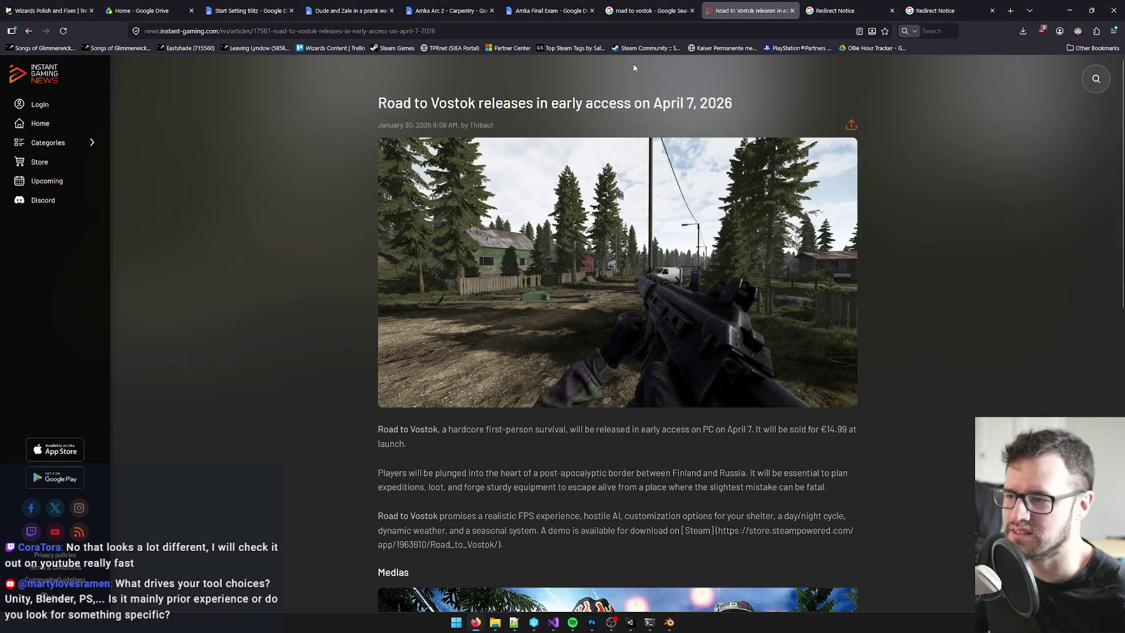
click(790, 10)
click(854, 11)
click(854, 10)
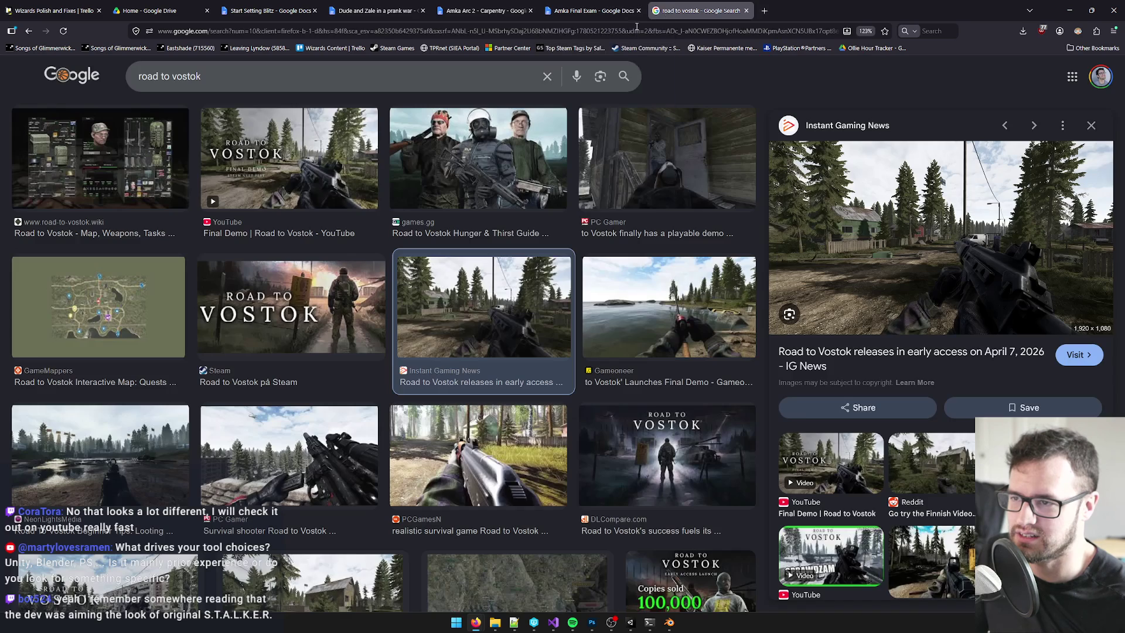
click(746, 10)
click(1070, 10)
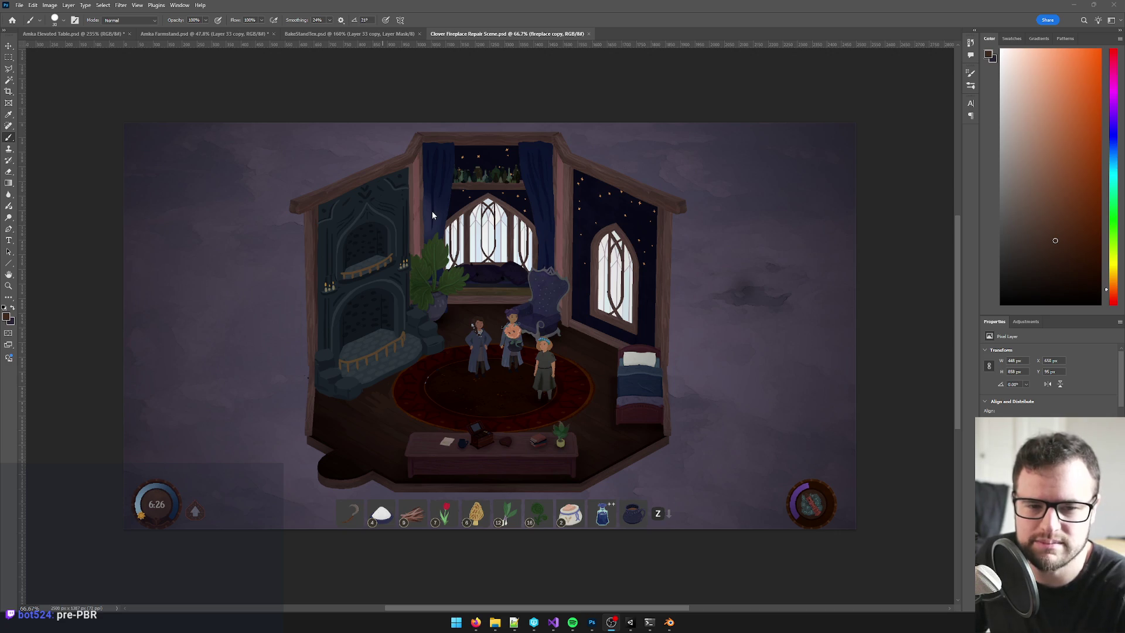
- Zoom into the fireplace, select Group 2 with the Move tool, and show the Layers panel
scroll(558, 283, up, 2)
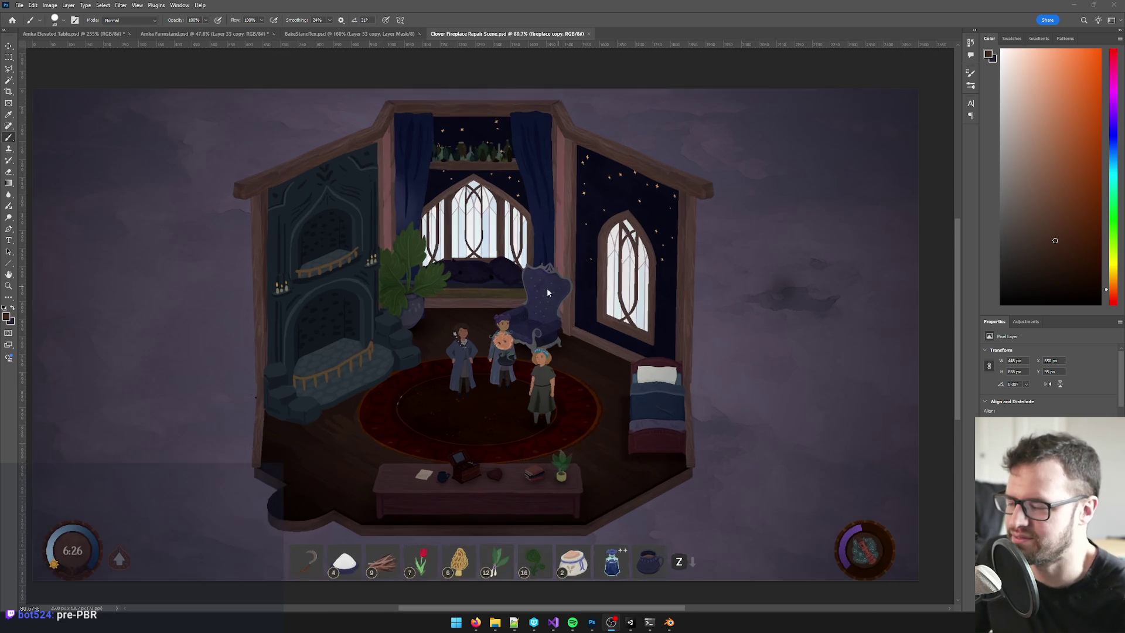
scroll(328, 276, up, 3)
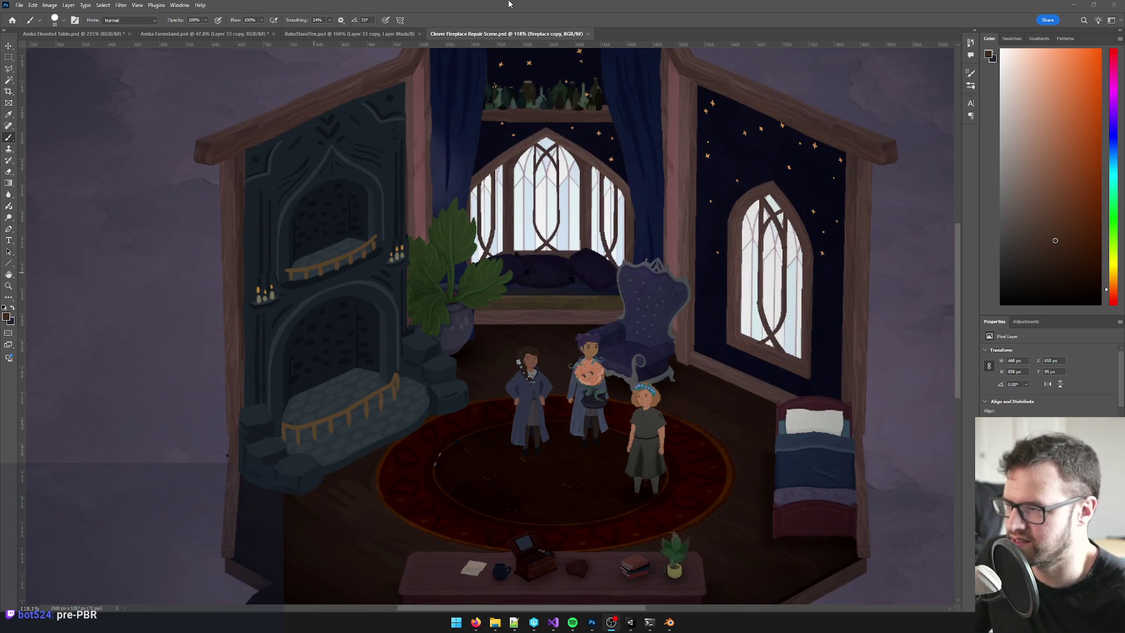
key(v)
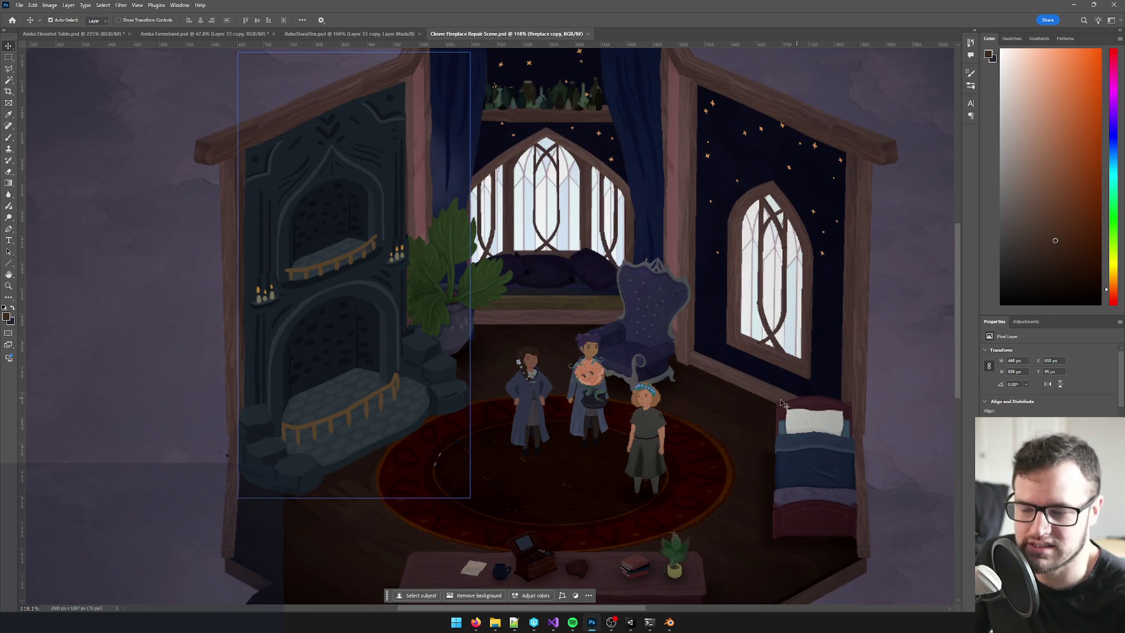
scroll(420, 303, up, 3)
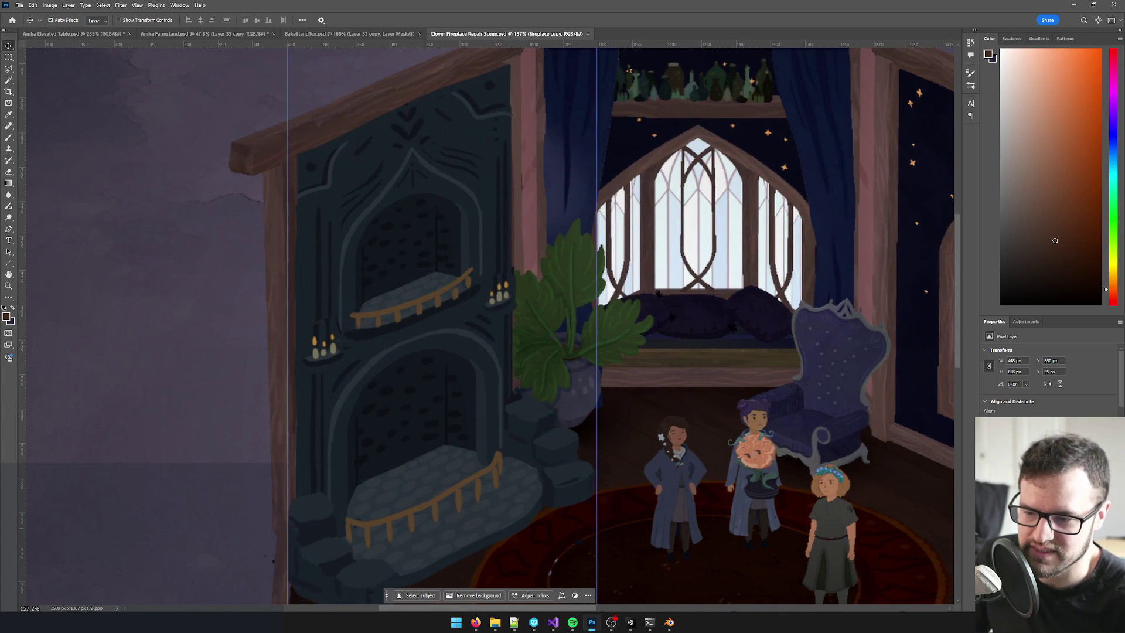
click(712, 480)
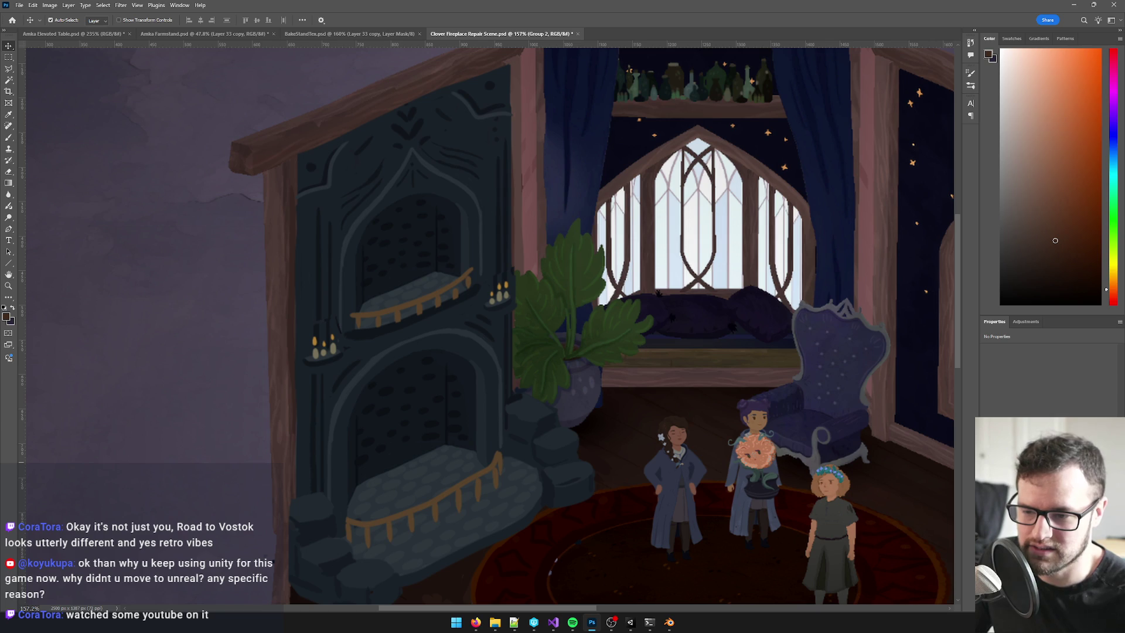
key(F7)
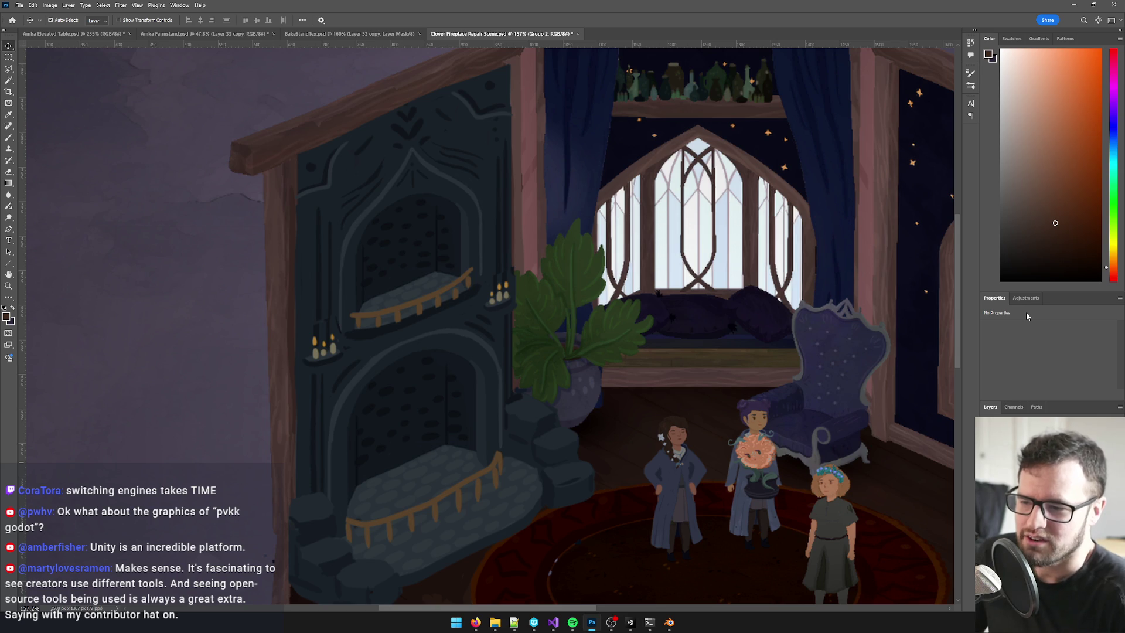
- Select the fireplace copy layer and group it into Group 2, then begin a new document
key(ctrl+semicolon)
click(429, 183)
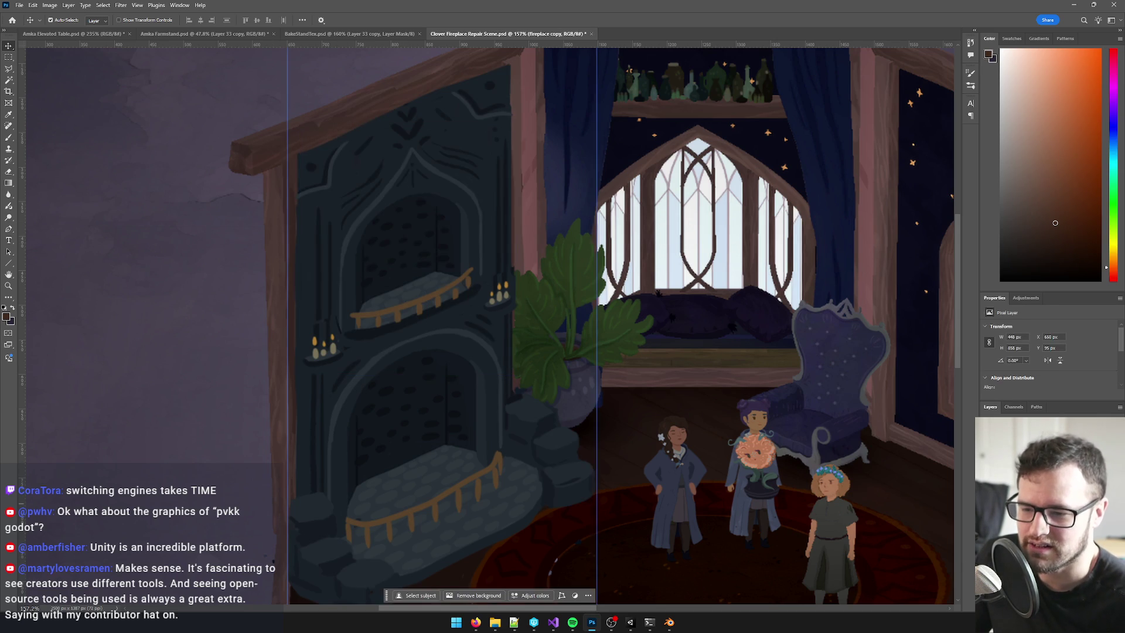
key(ctrl+g)
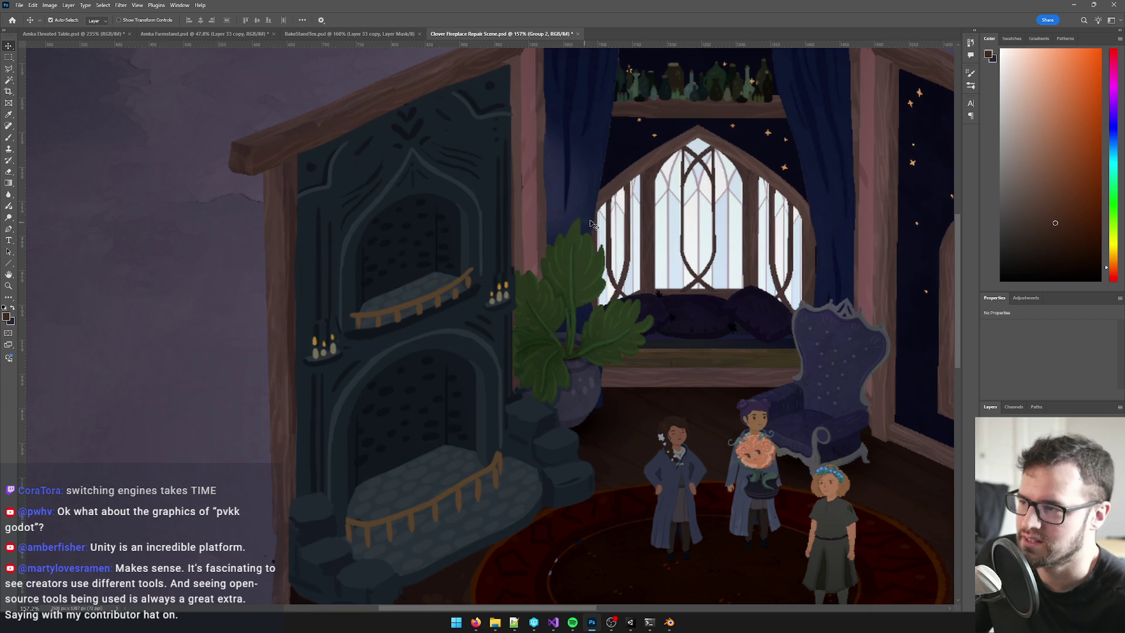
click(19, 5)
click(27, 16)
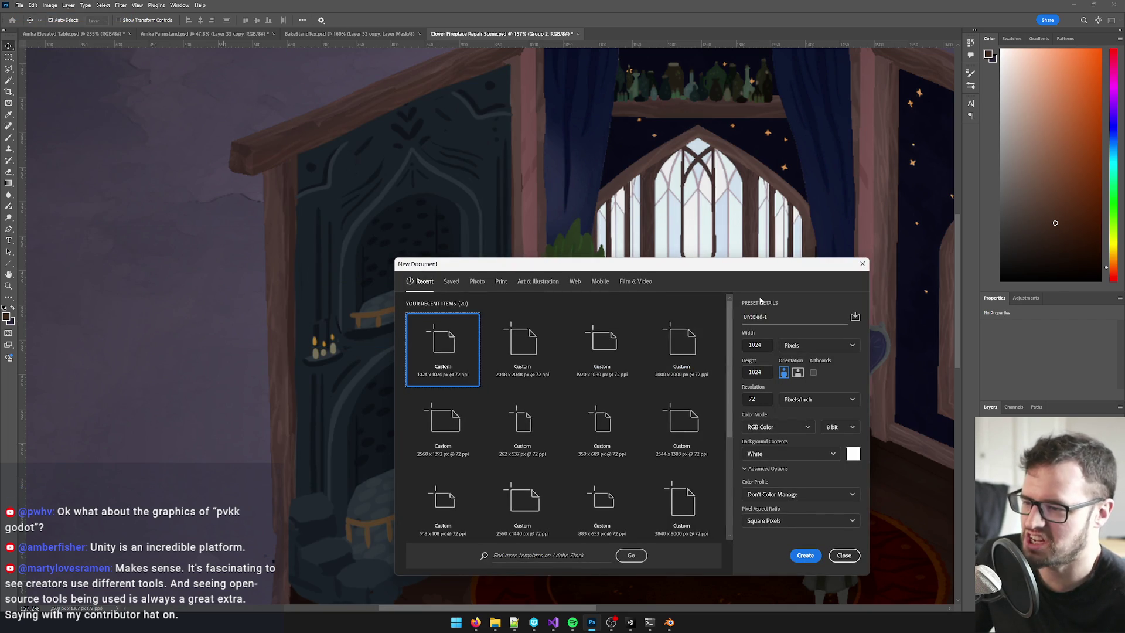
- Create a 1024 × 2048 px document and paste the fireplace group from the Clover scene into it
double_click(750, 346)
key(Tab)
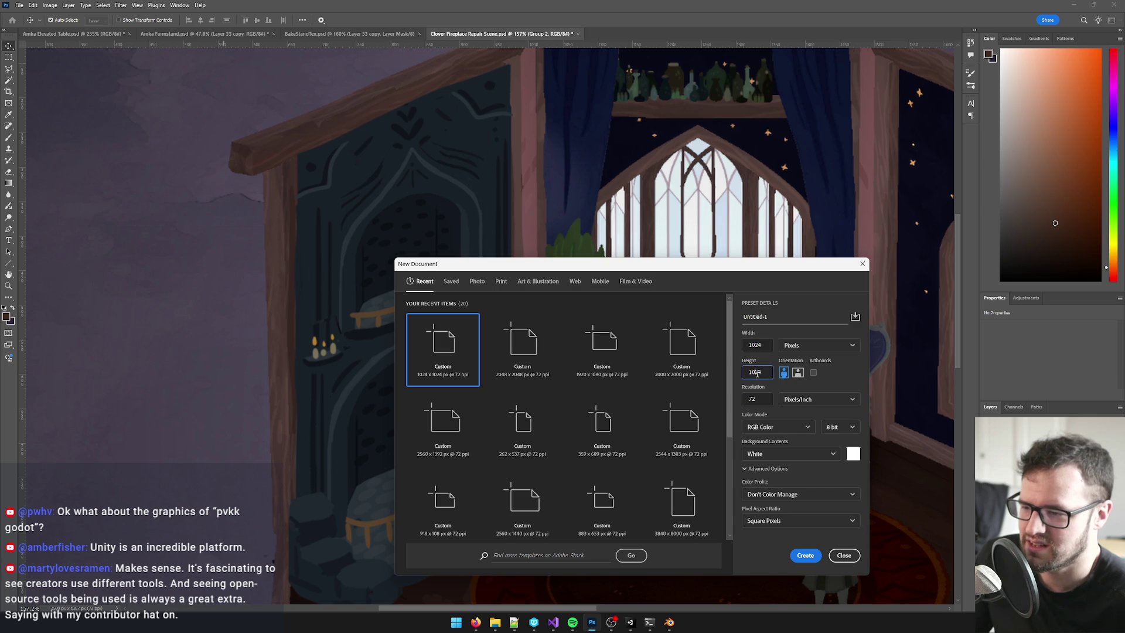
text(2048)
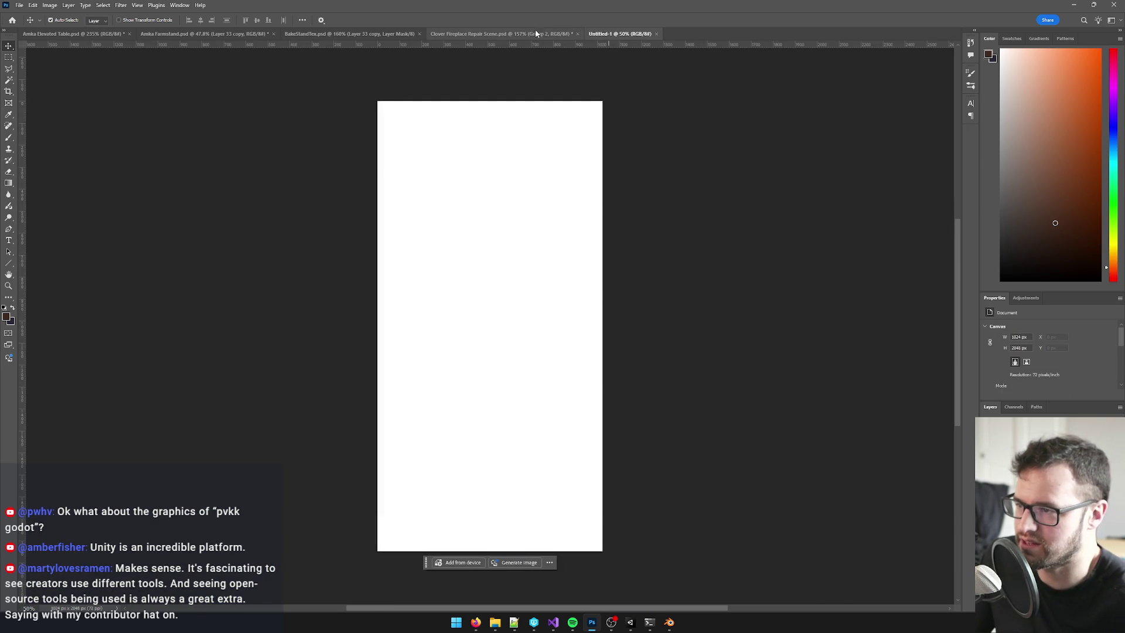
click(502, 33)
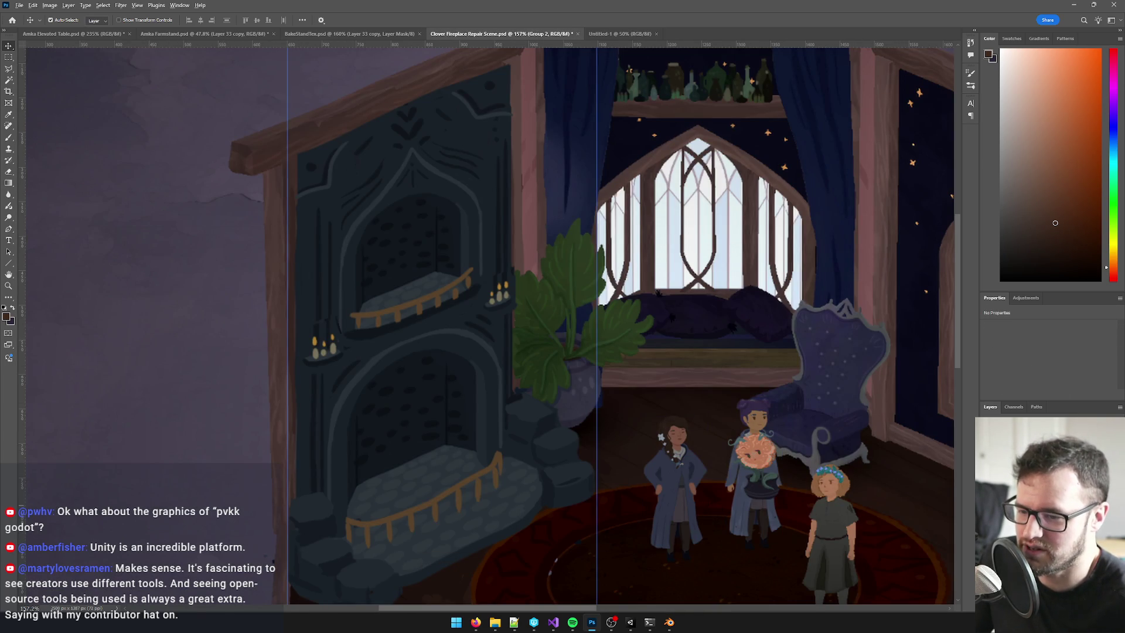
click(620, 33)
key(ctrl+v)
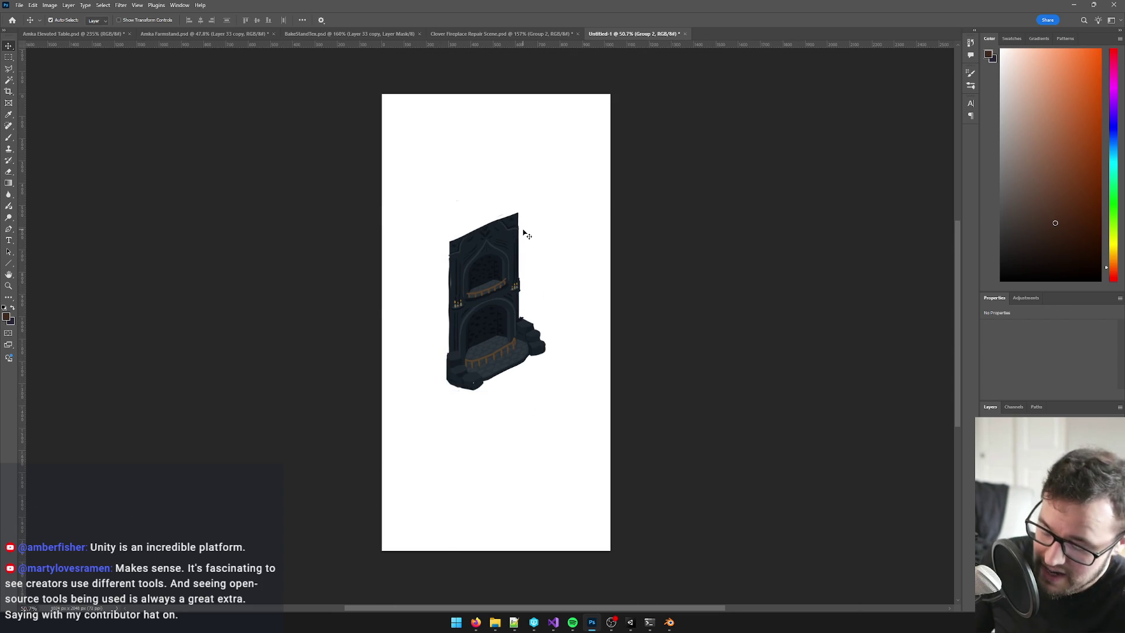
- Crop Untitled-1 at a 1:2 ratio tightly around the fireplace artwork
key(c)
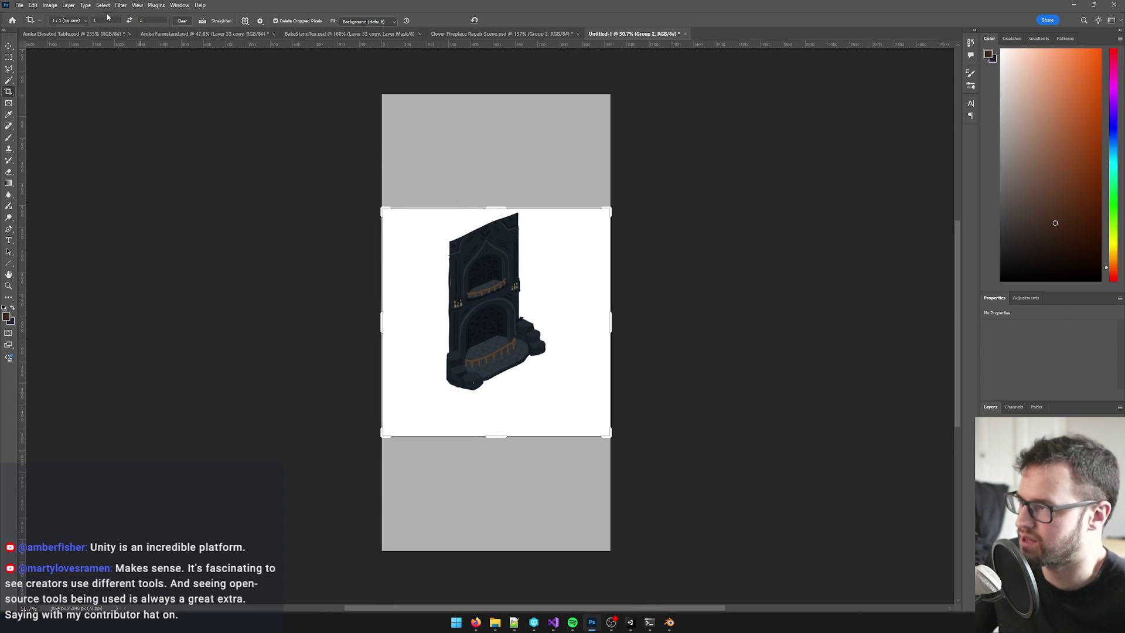
click(139, 21)
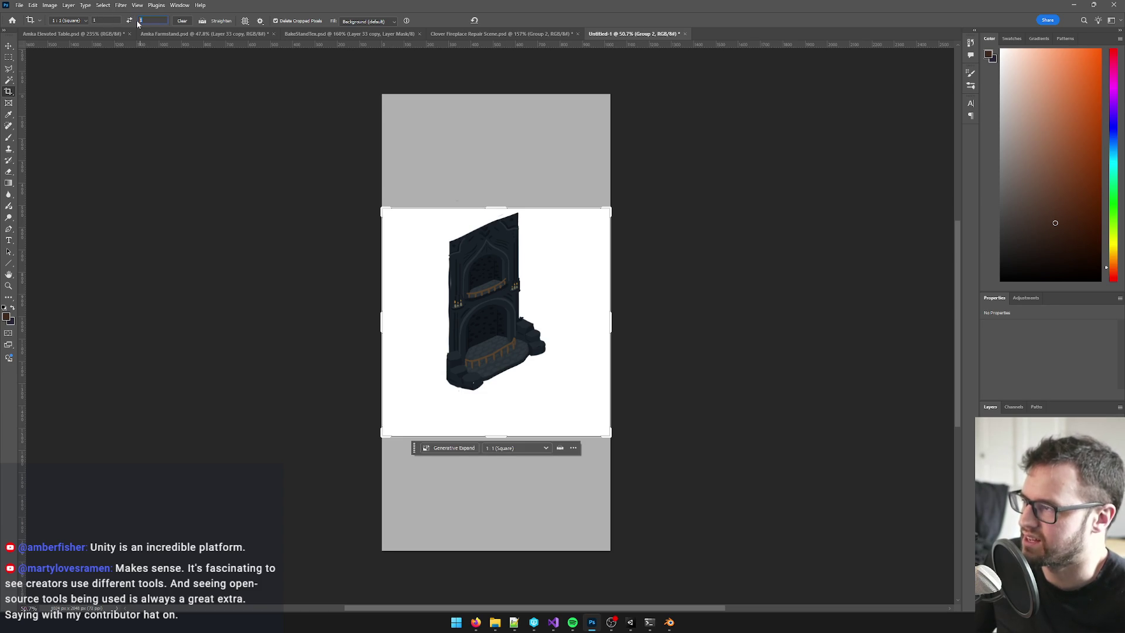
text(2)
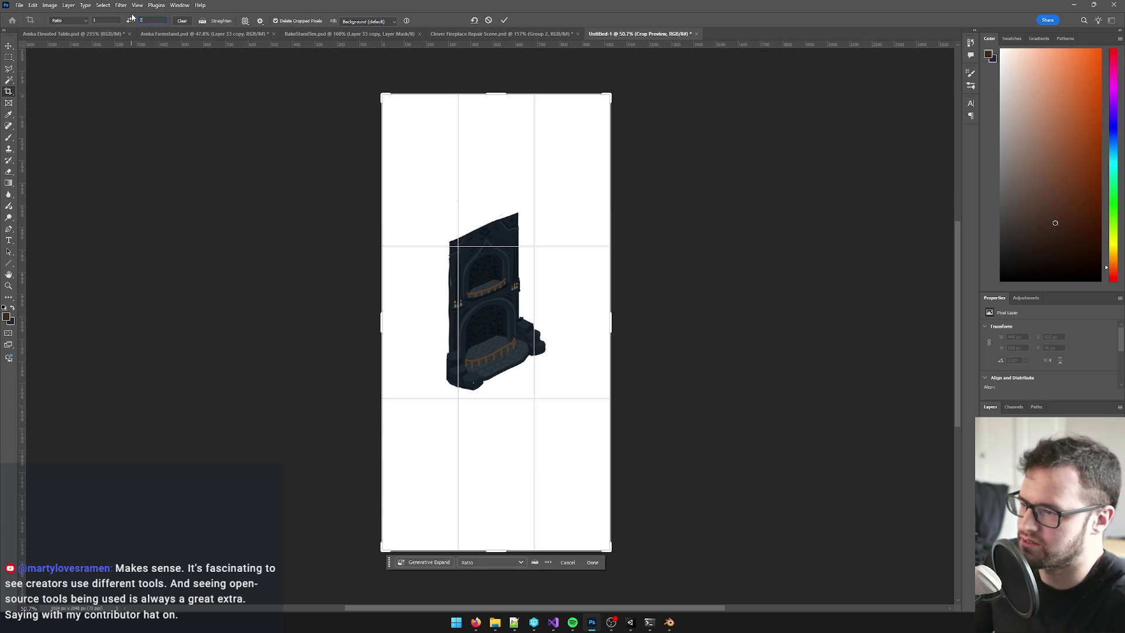
mouse_move(611, 94)
mouse_down()
mouse_move(622, 84)
mouse_move(515, 167)
mouse_move(539, 194)
mouse_up()
mouse_move(561, 321)
mouse_down()
mouse_move(545, 335)
mouse_move(539, 310)
mouse_up()
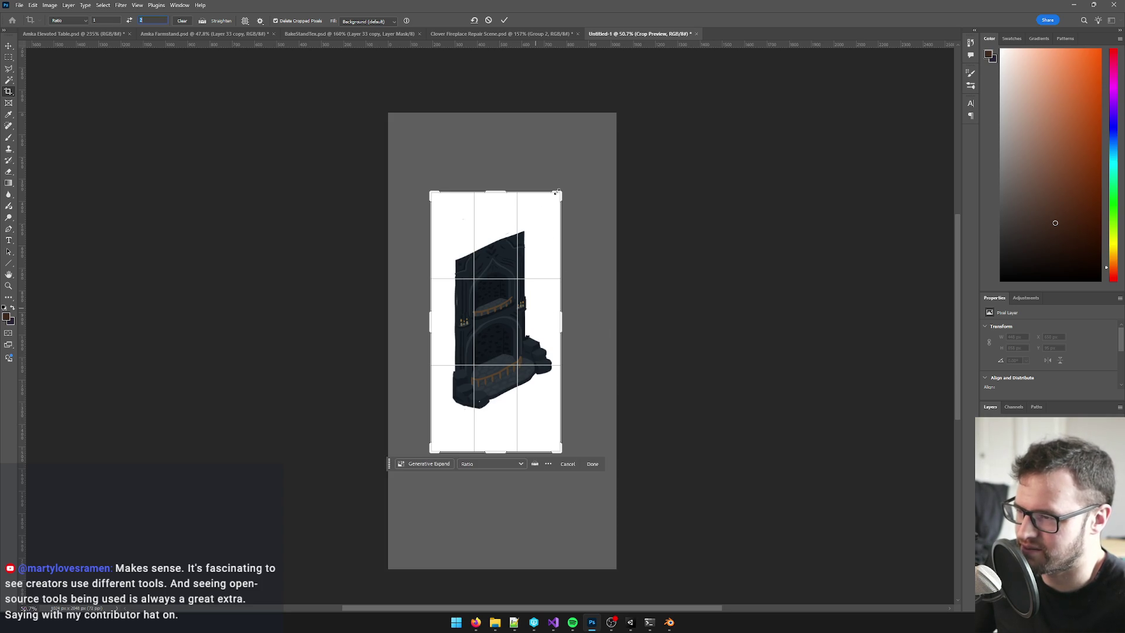
drag(504, 190, 497, 213)
drag(536, 287, 529, 296)
drag(495, 211, 496, 219)
drag(525, 273, 521, 282)
drag(500, 220, 502, 217)
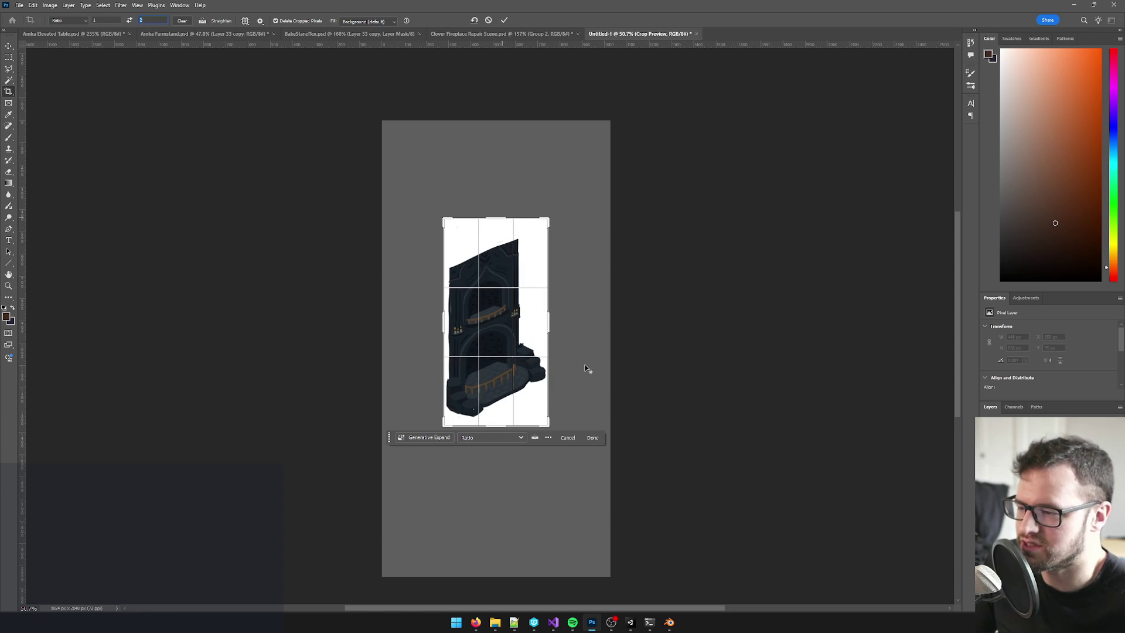
key(Return)
mouse_move(520, 338)
mouse_down()
mouse_move(640, 301)
mouse_move(635, 324)
mouse_up()
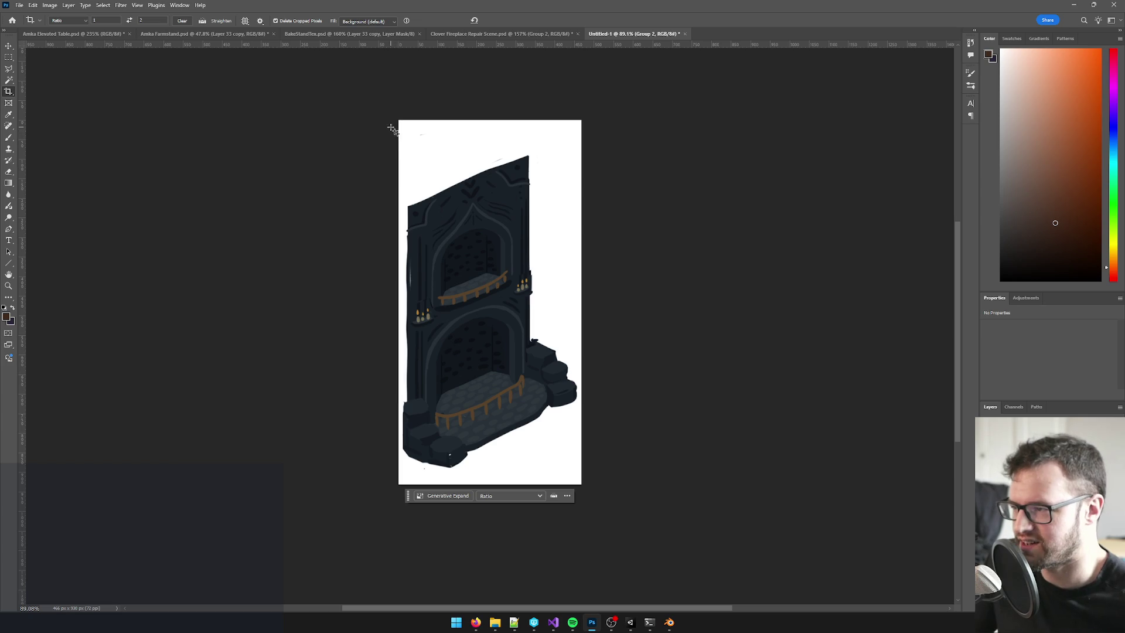
- Draw and apply a new 1:2 crop around the whole fireplace
mouse_move(401, 136)
mouse_down()
mouse_move(515, 243)
mouse_move(593, 503)
mouse_up()
drag(532, 419, 530, 423)
drag(401, 319, 401, 321)
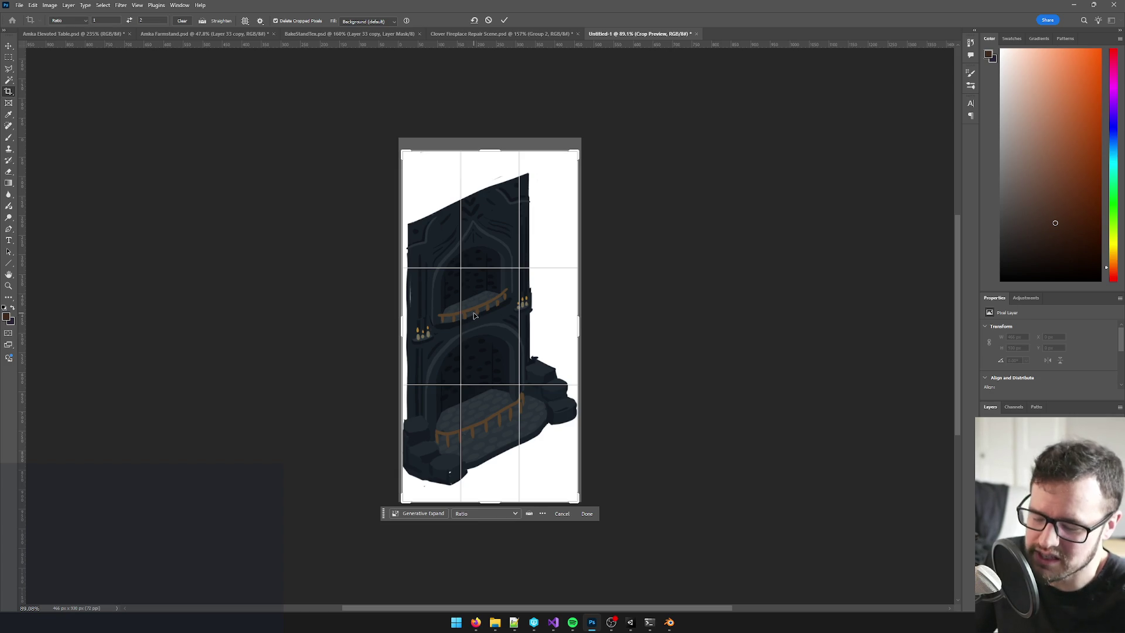
key(Return)
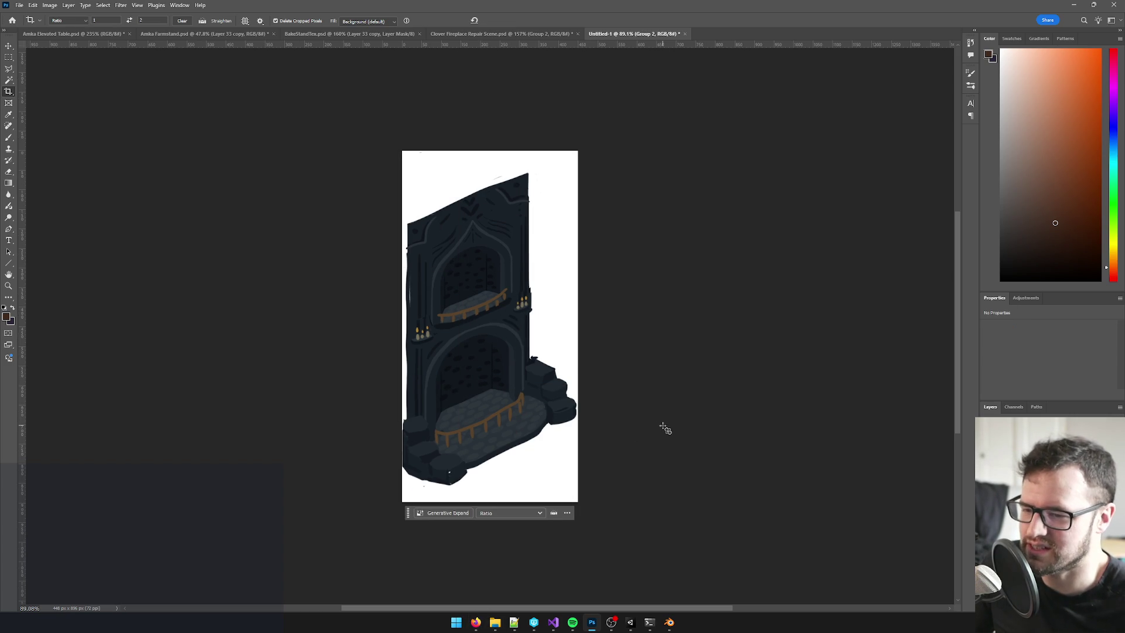
- Redraw the 1:2 crop wider to include the fireplace's side steps and apply it
scroll(586, 433, up, 3)
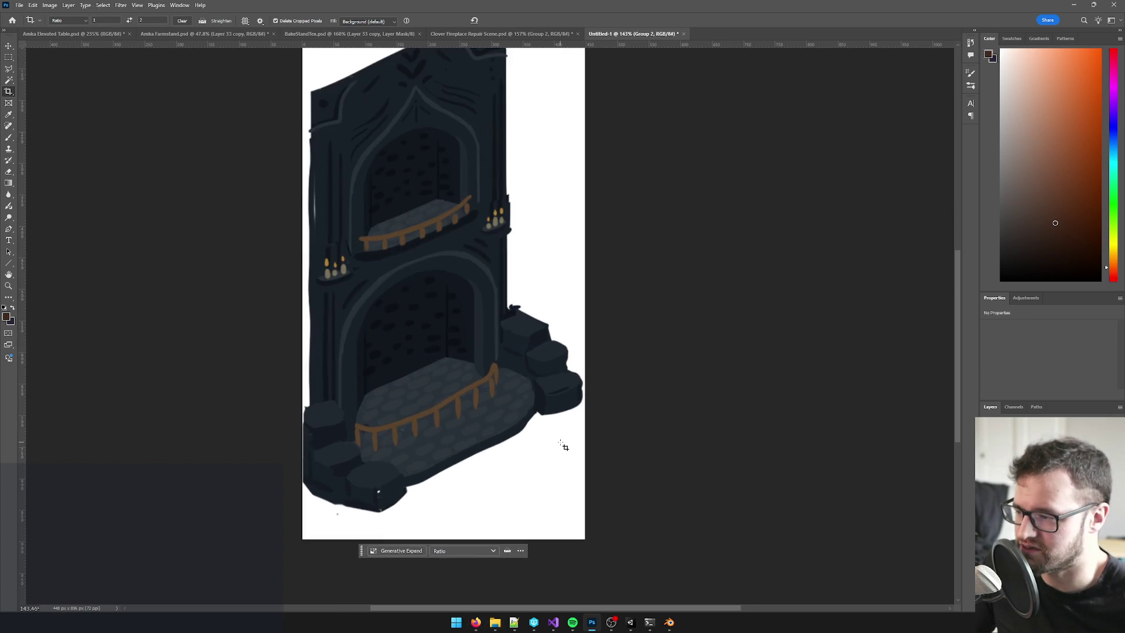
scroll(449, 348, down, 2)
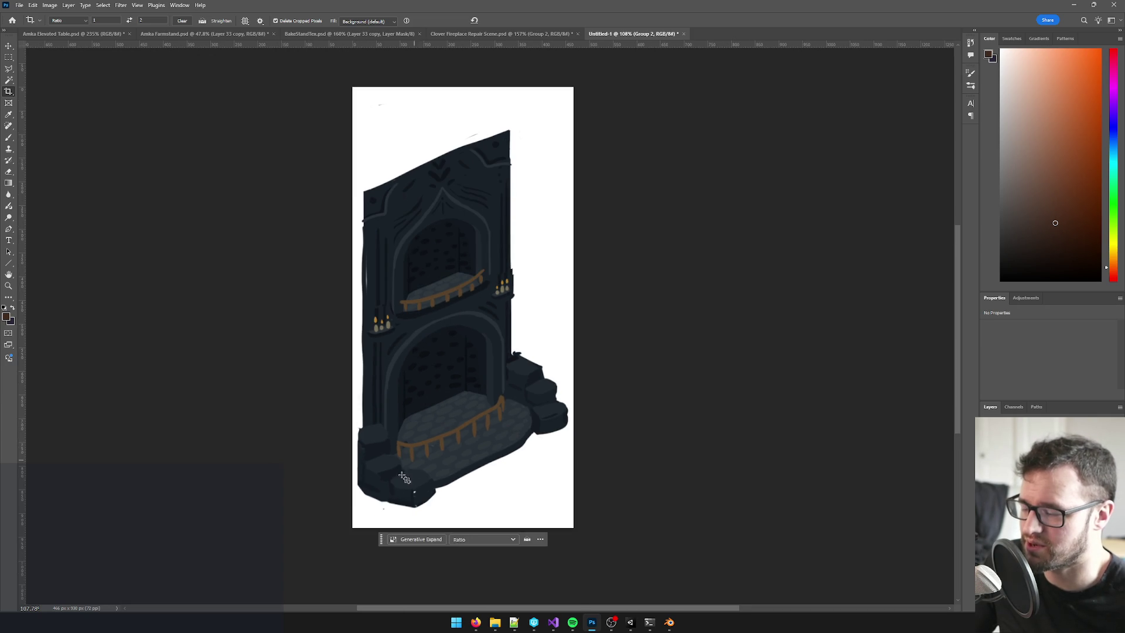
mouse_move(353, 516)
mouse_down()
mouse_move(629, 243)
mouse_move(795, 129)
mouse_move(884, 121)
mouse_move(976, 134)
mouse_move(831, 131)
mouse_move(768, 32)
mouse_move(726, 212)
mouse_move(653, 352)
mouse_move(750, 263)
mouse_move(733, 271)
mouse_move(742, 267)
mouse_up()
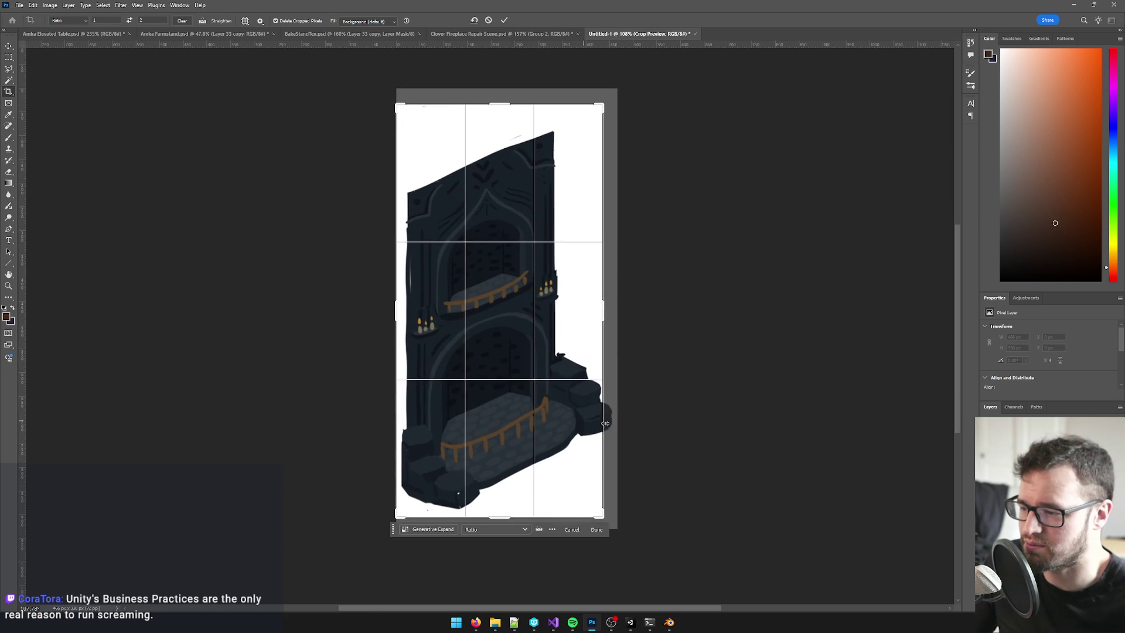
drag(607, 313, 610, 312)
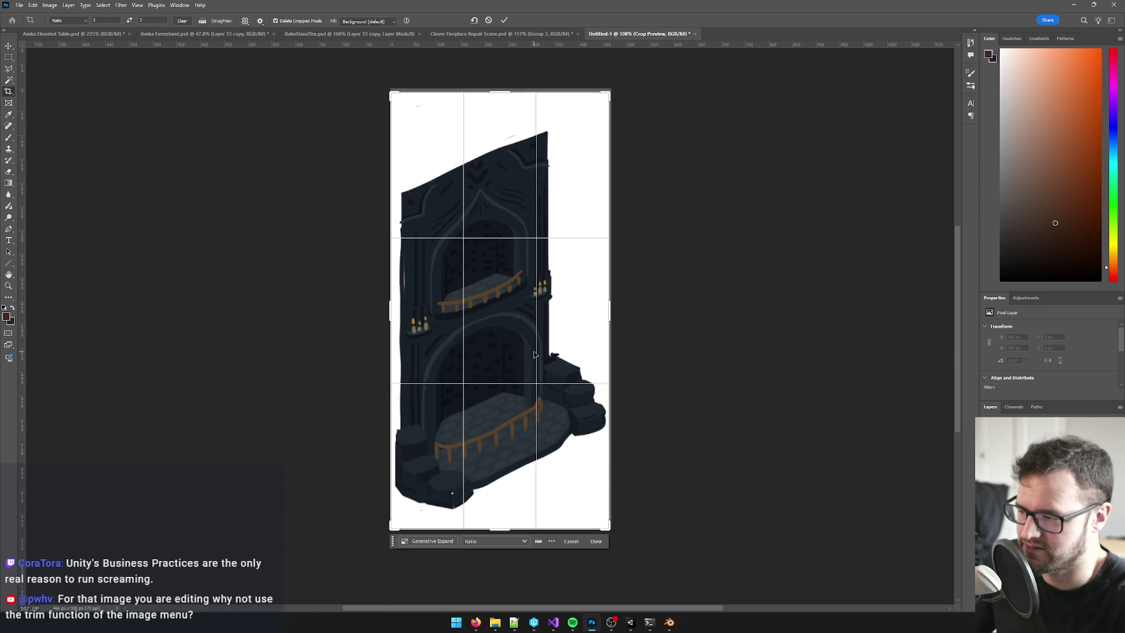
key(Return)
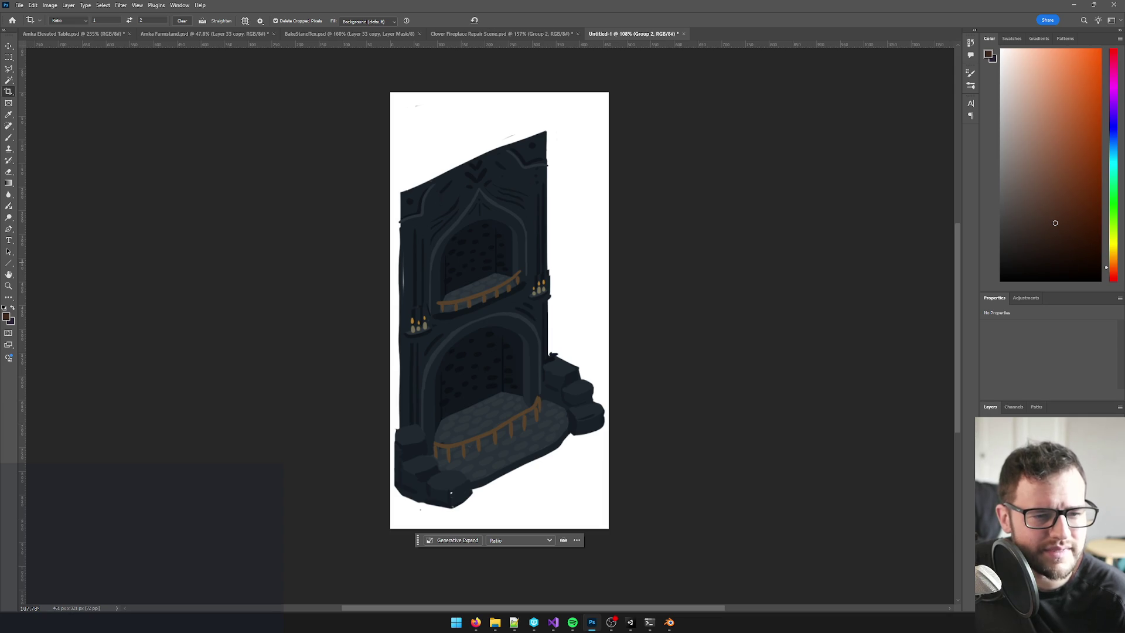
key(alt+Tab)
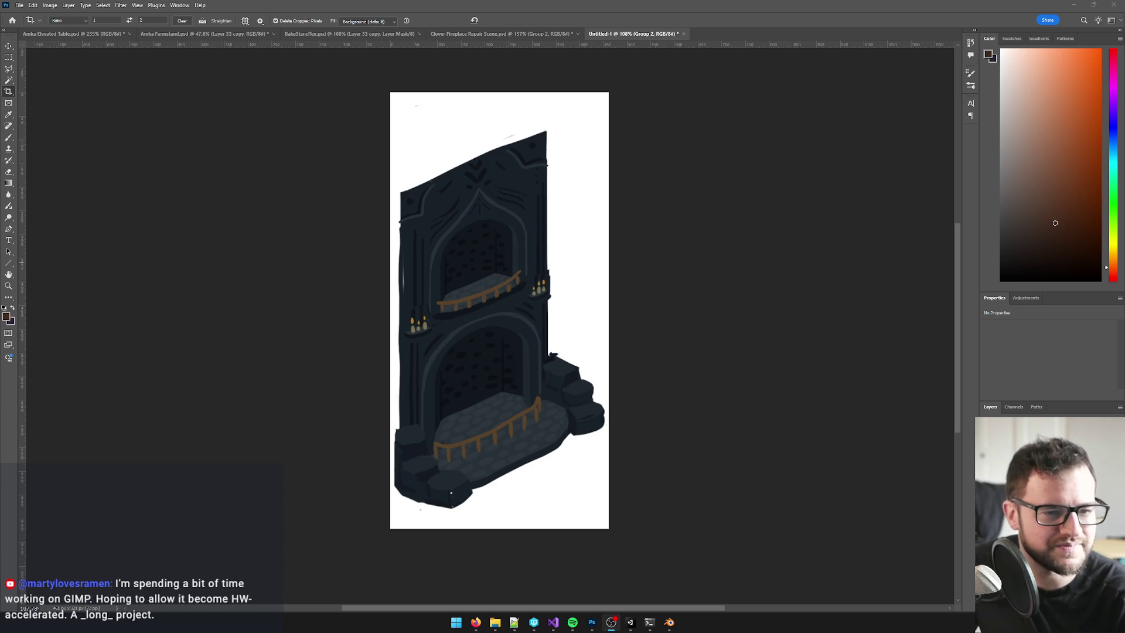
- Open the Windows search from the taskbar over the cropped fireplace document
mouse_move(475, 623)
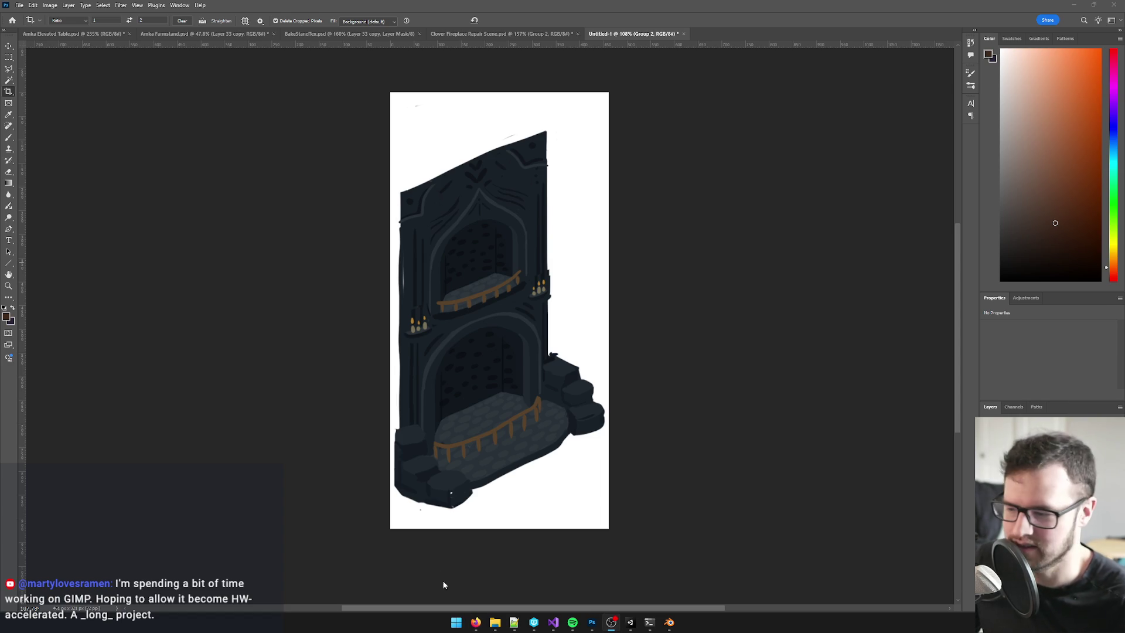
click(459, 625)
- Launch Calculator via 'cal' and compute 2300 × 3 × 7 = 48,300
text(cal)
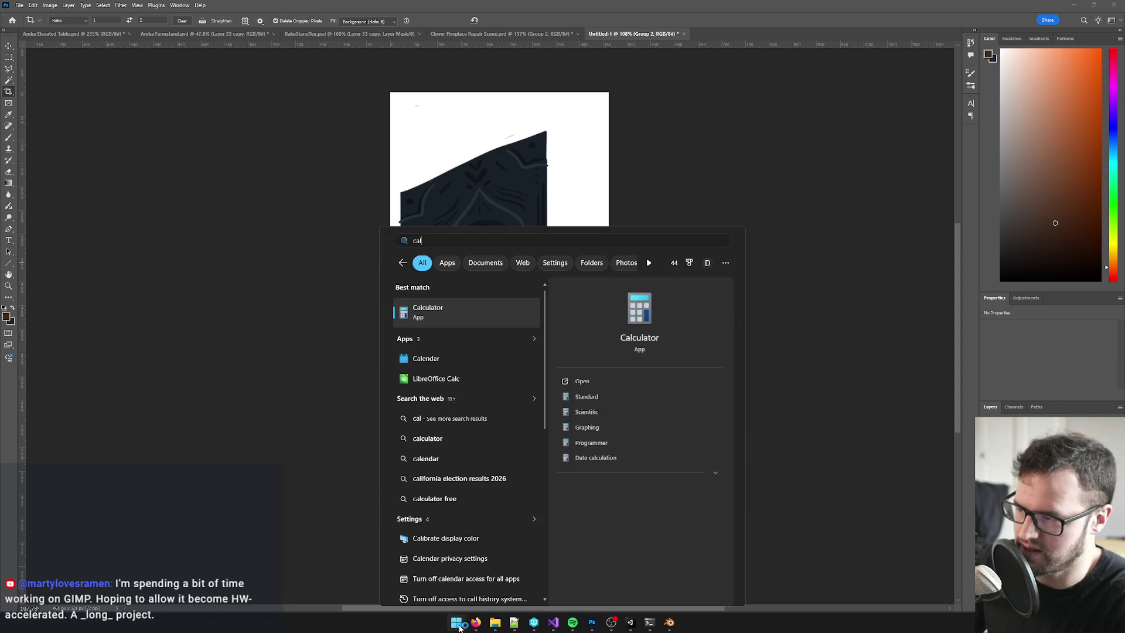
key(Return)
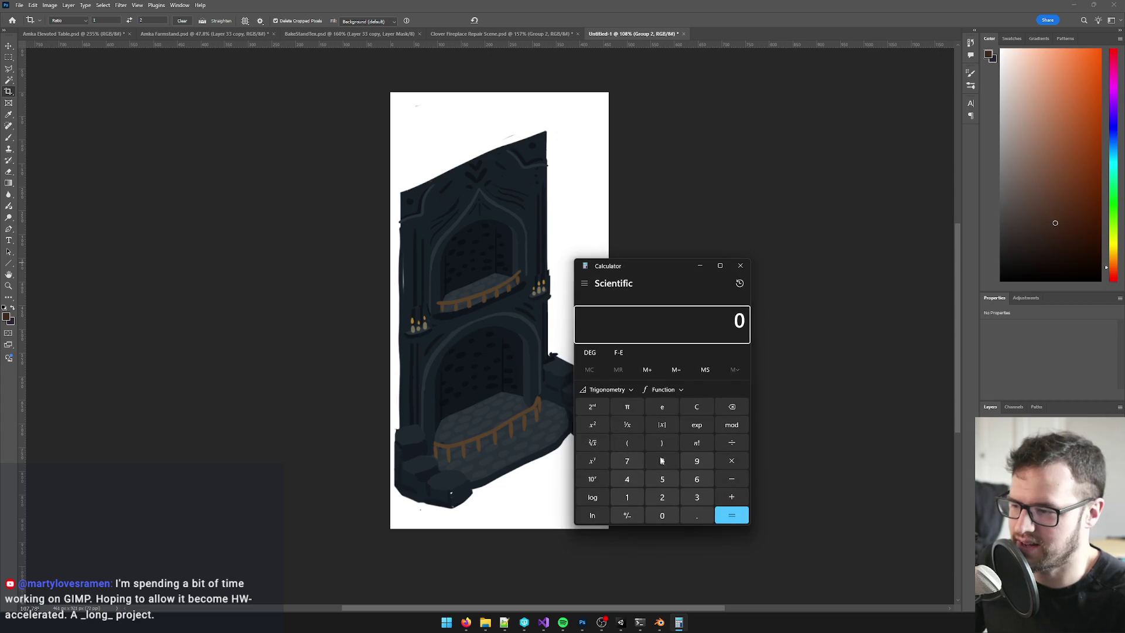
text(230)
click(670, 512)
key(asterisk)
click(698, 497)
key(Return)
mouse_move(674, 279)
mouse_down()
mouse_move(607, 211)
mouse_move(566, 188)
mouse_move(523, 185)
mouse_up()
click(586, 379)
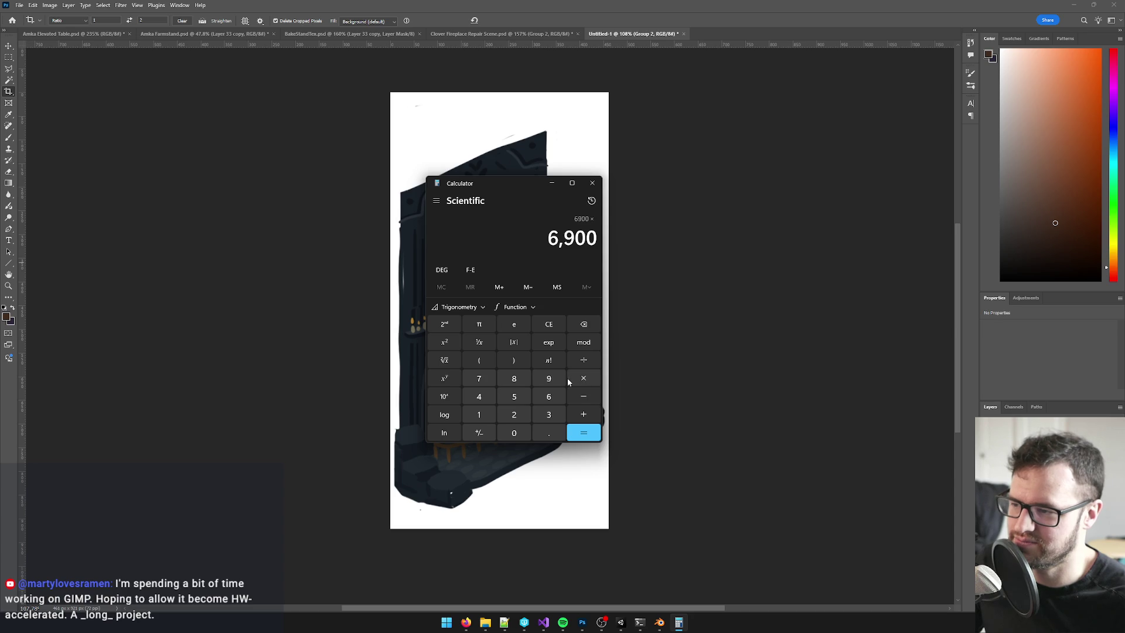
click(484, 378)
click(574, 431)
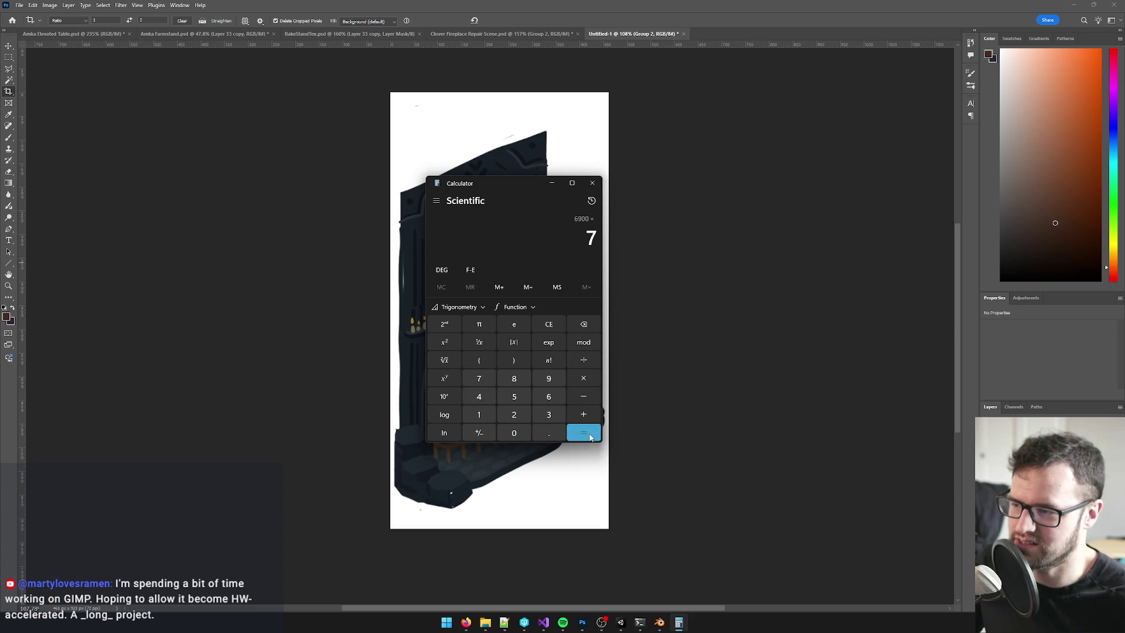
drag(538, 237, 593, 240)
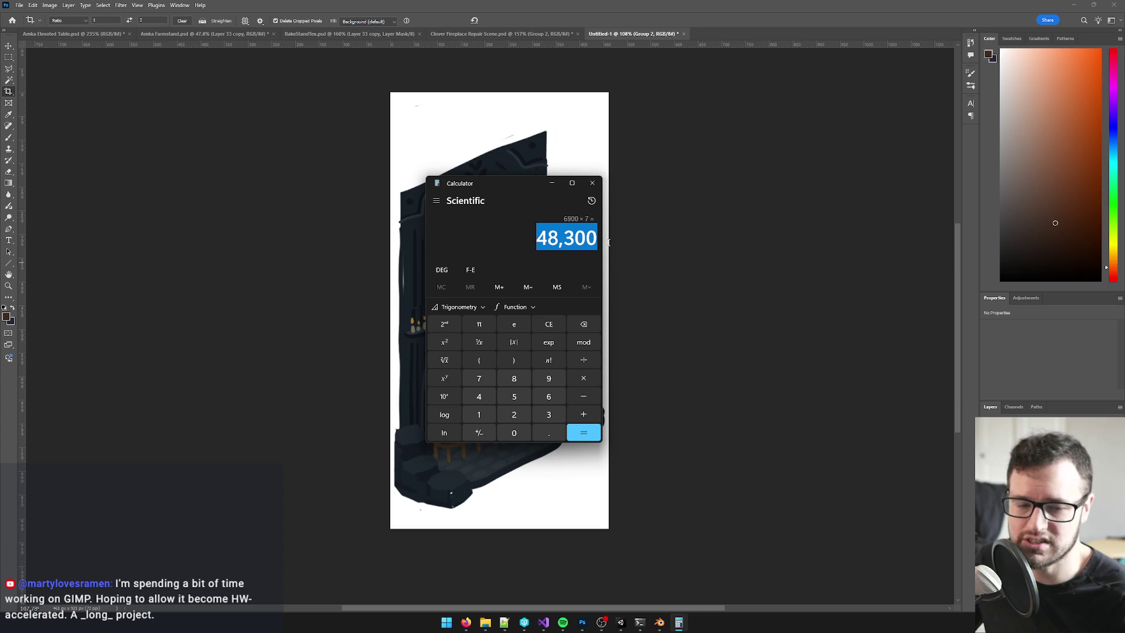
click(589, 244)
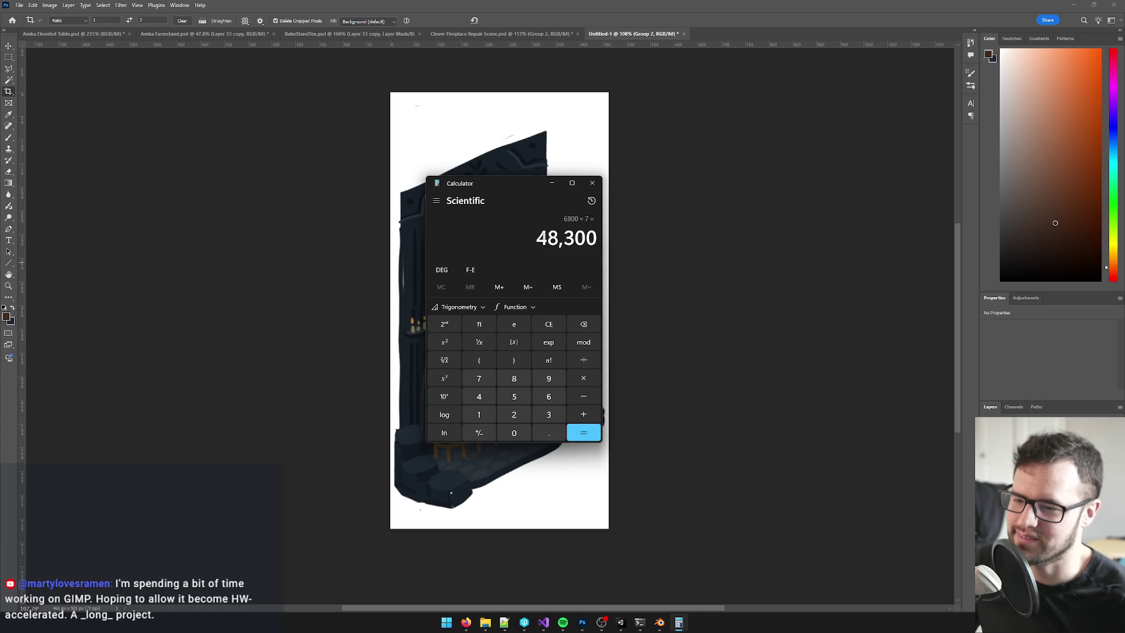
- Multiply the 48,300 result by 10 to get 483,000
click(584, 379)
click(486, 417)
click(514, 432)
click(584, 433)
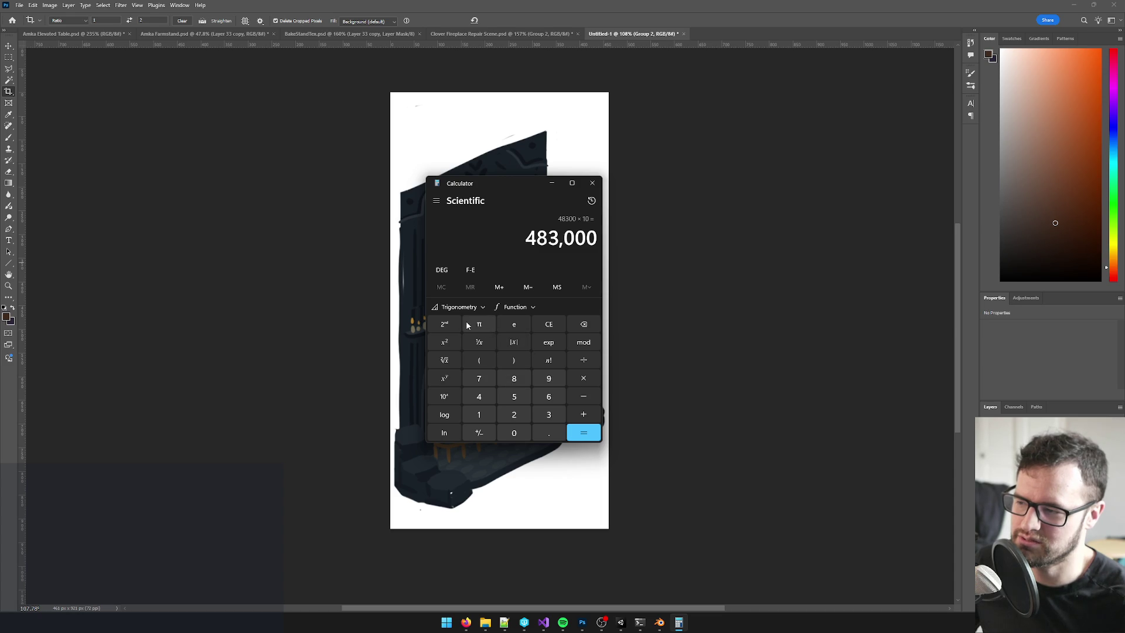
- Clear the display and calculate 50,000 × 40 = 2,000,000
click(548, 325)
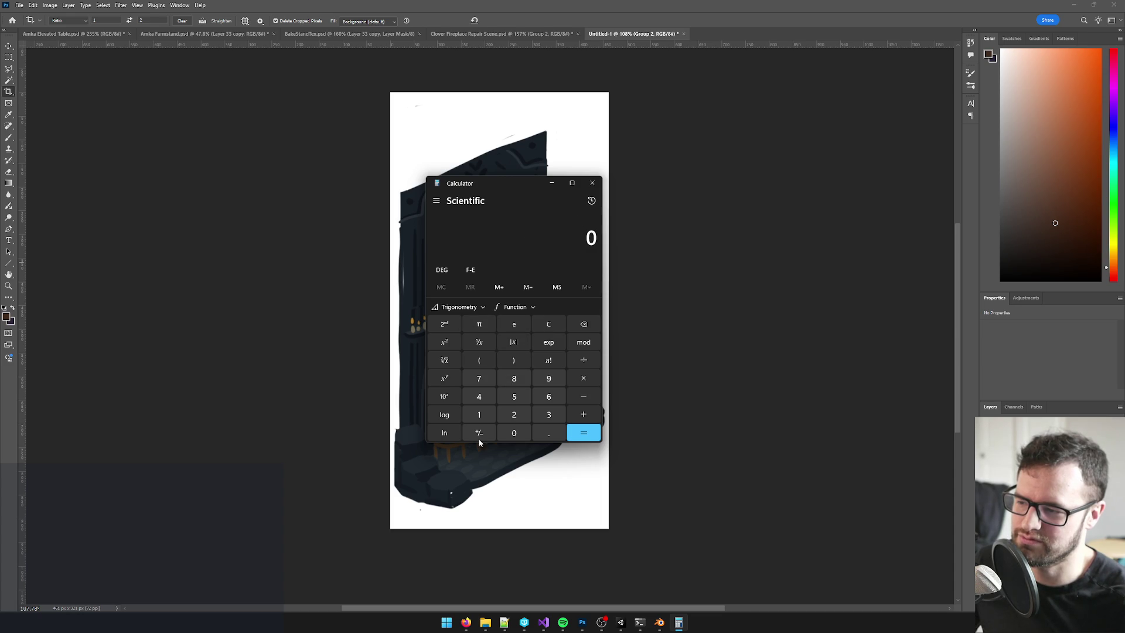
click(513, 397)
click(514, 433)
click(514, 433)
click(515, 433)
click(515, 432)
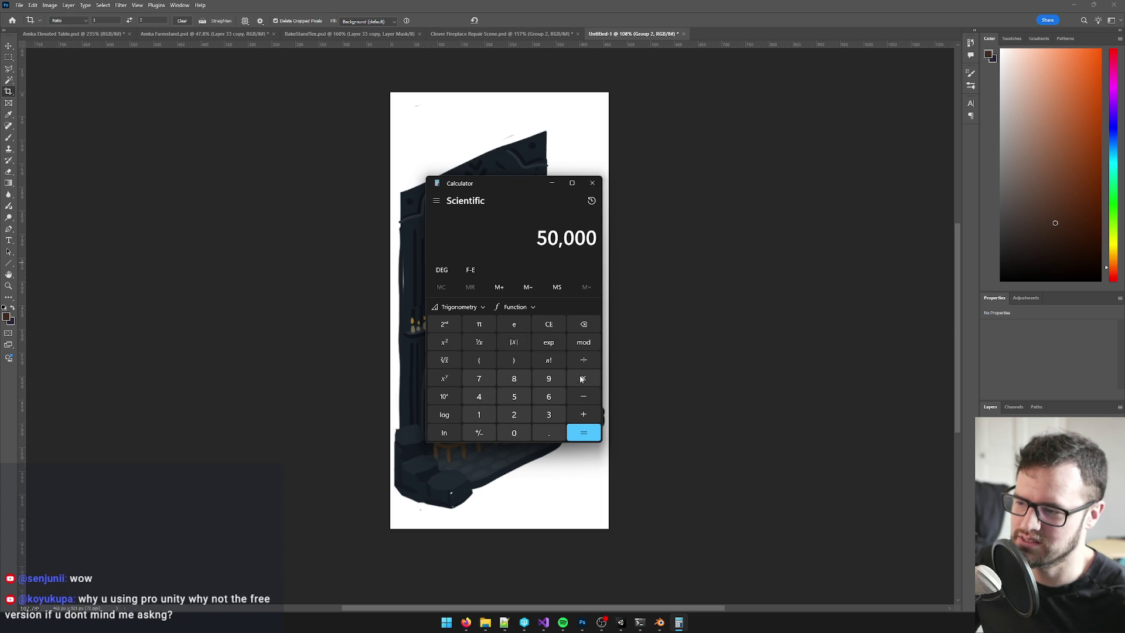
click(583, 378)
click(478, 397)
click(519, 432)
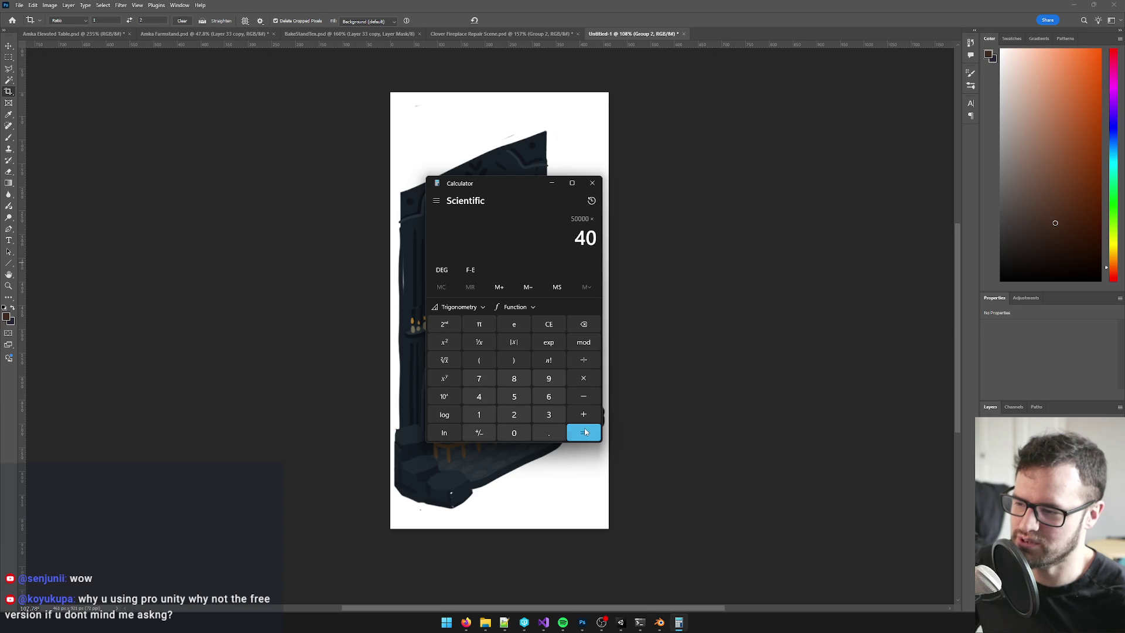
click(583, 433)
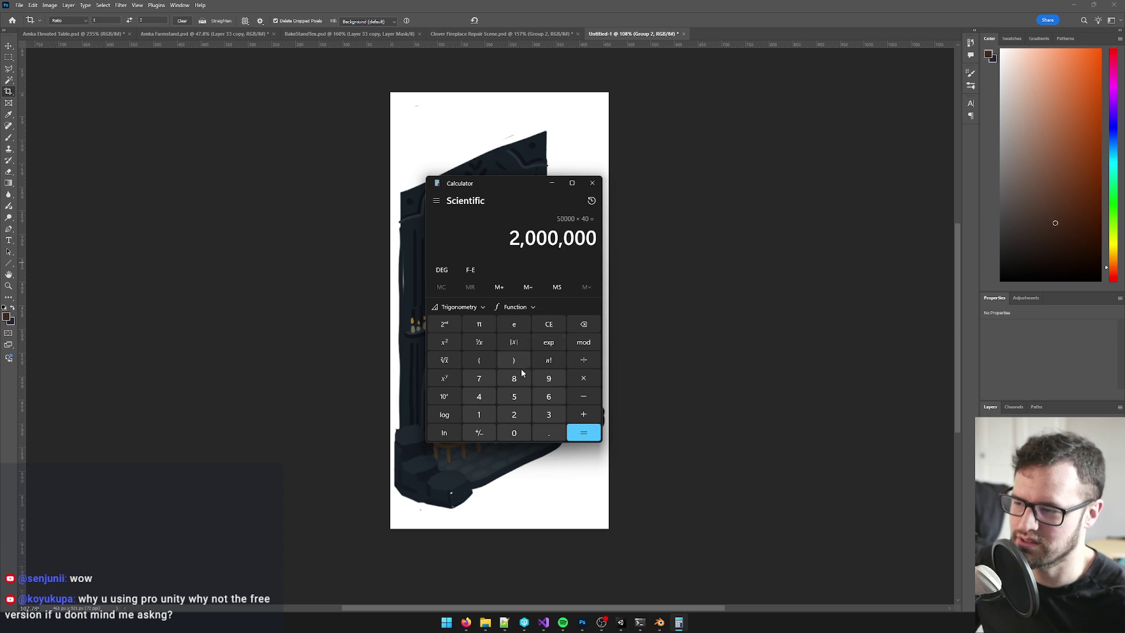
- Calculate 50,000 ÷ 1,800,000 (about 0.0278), then close Calculator
click(549, 324)
click(490, 404)
click(513, 433)
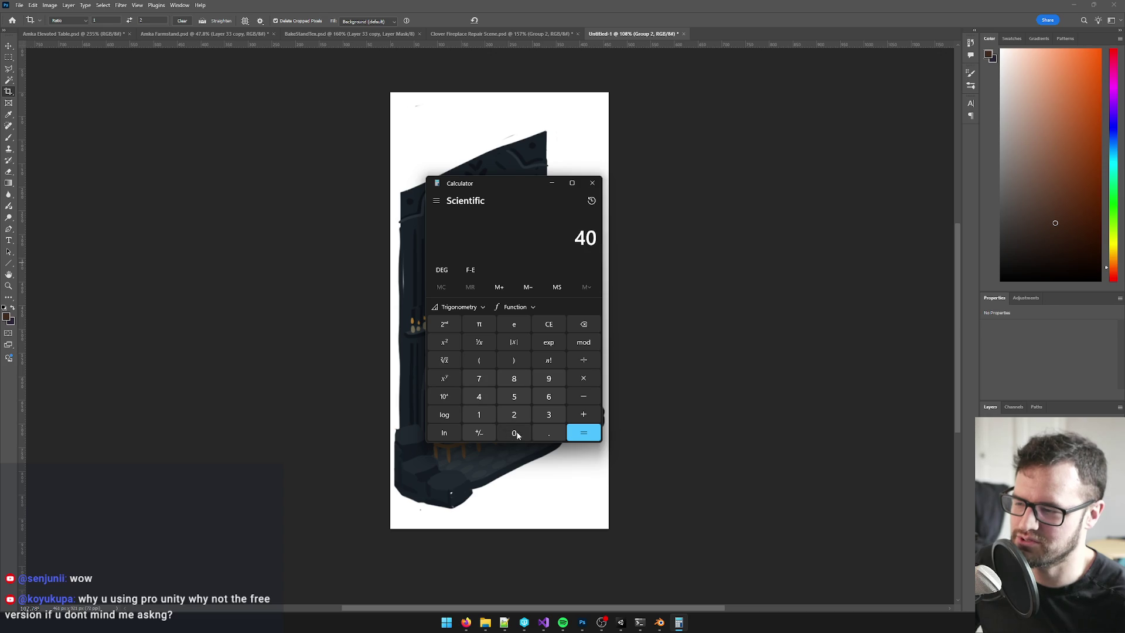
click(549, 324)
click(515, 396)
click(515, 432)
click(514, 432)
click(515, 432)
click(515, 432)
click(586, 363)
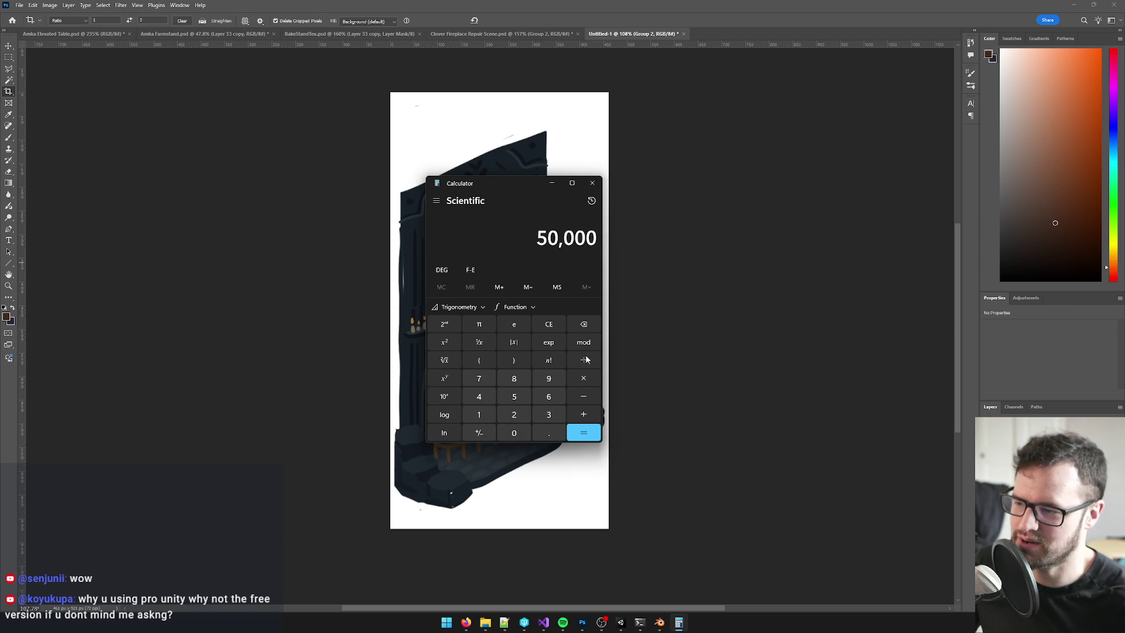
click(478, 414)
click(514, 378)
click(514, 433)
click(515, 432)
click(515, 432)
click(514, 433)
click(515, 432)
click(584, 432)
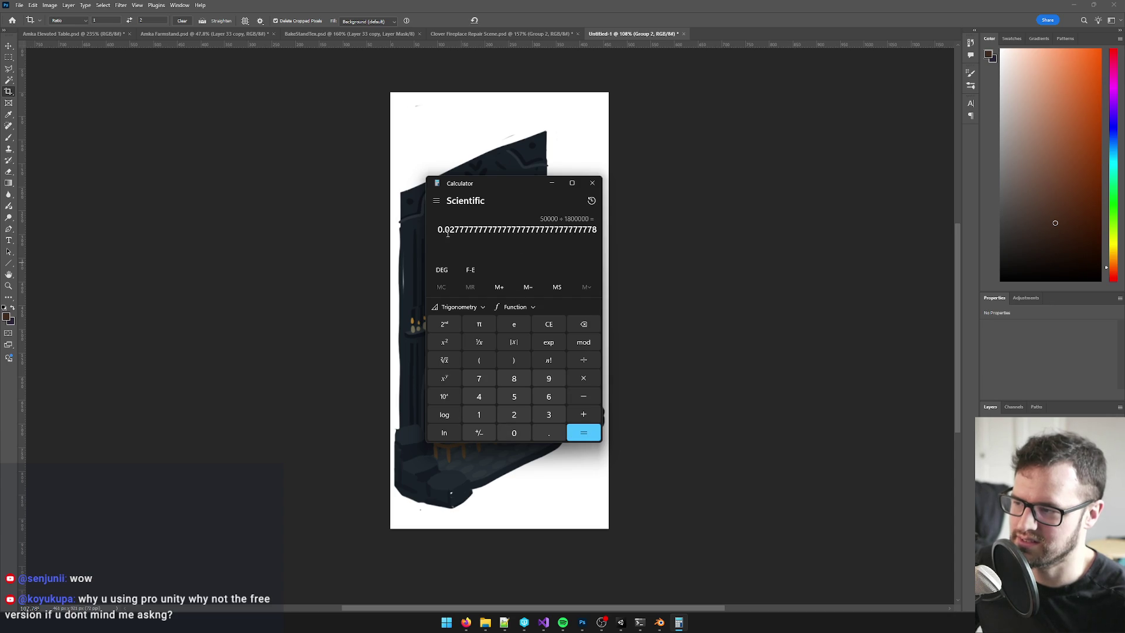
click(593, 184)
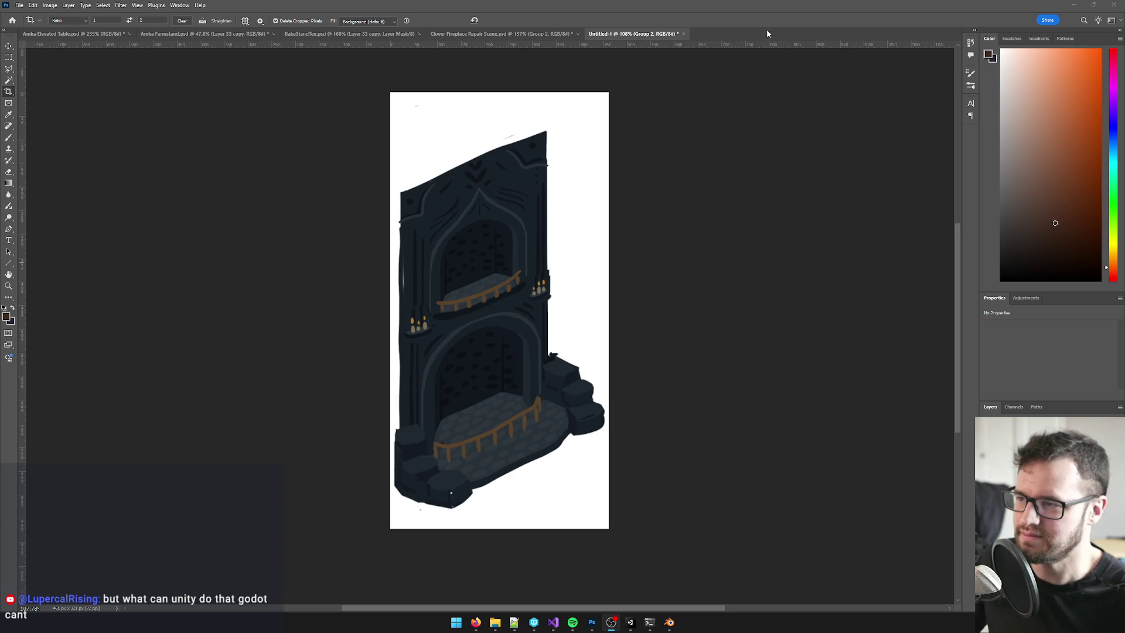
- Hide the white background behind the fireplace and select Layer 8 in the cutout document
scroll(662, 269, up, 1)
click(1049, 446)
click(989, 469)
click(1031, 457)
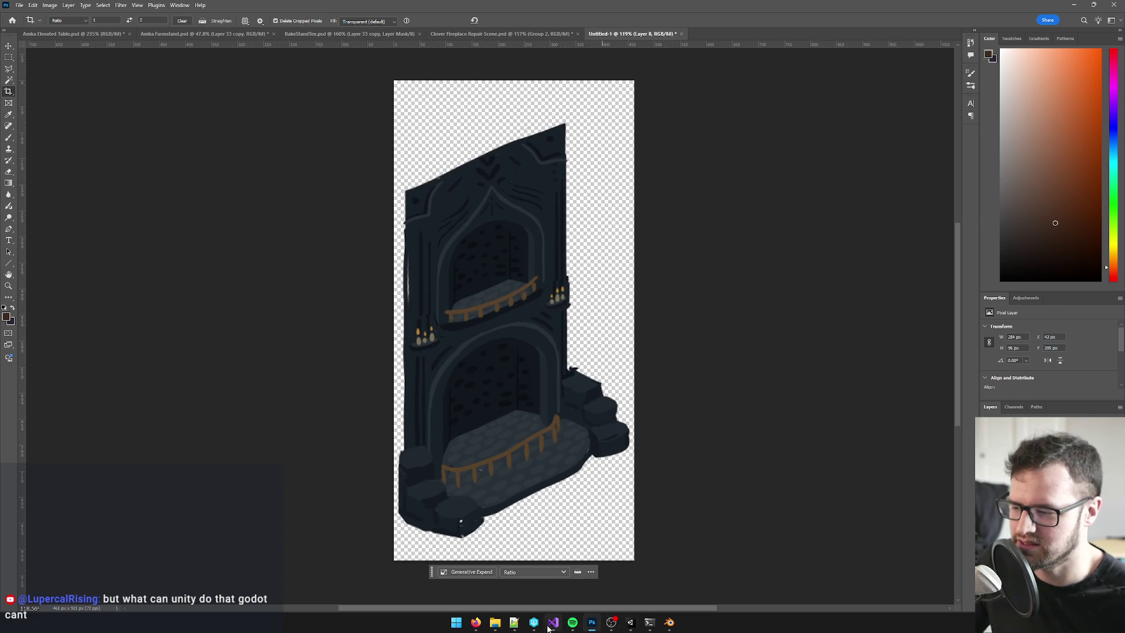
click(505, 34)
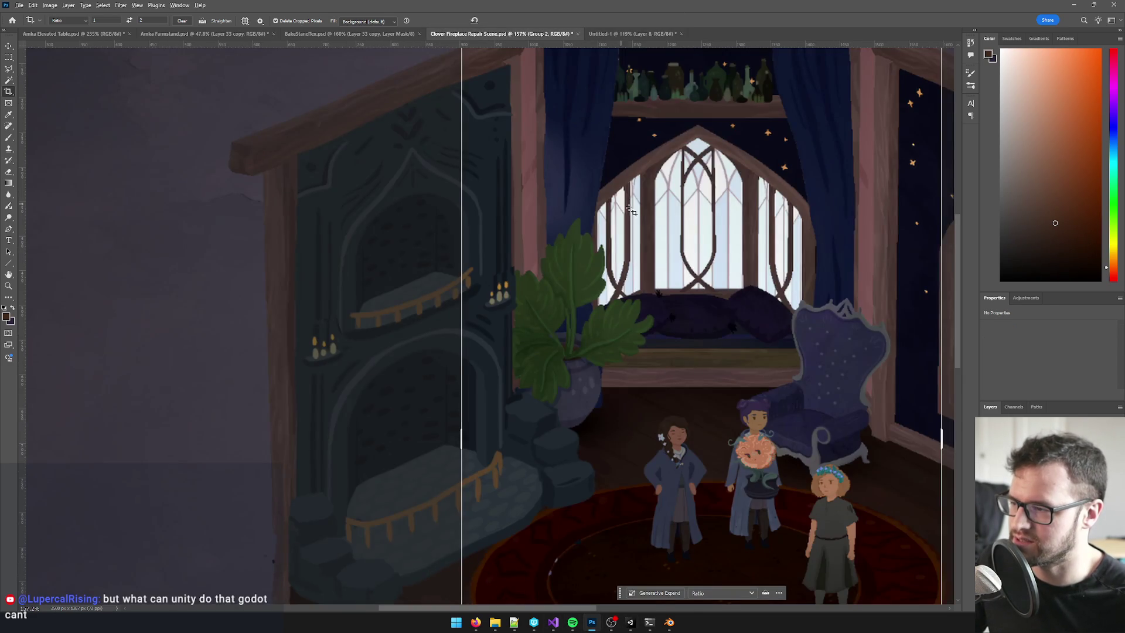
scroll(633, 211, down, 2)
click(644, 33)
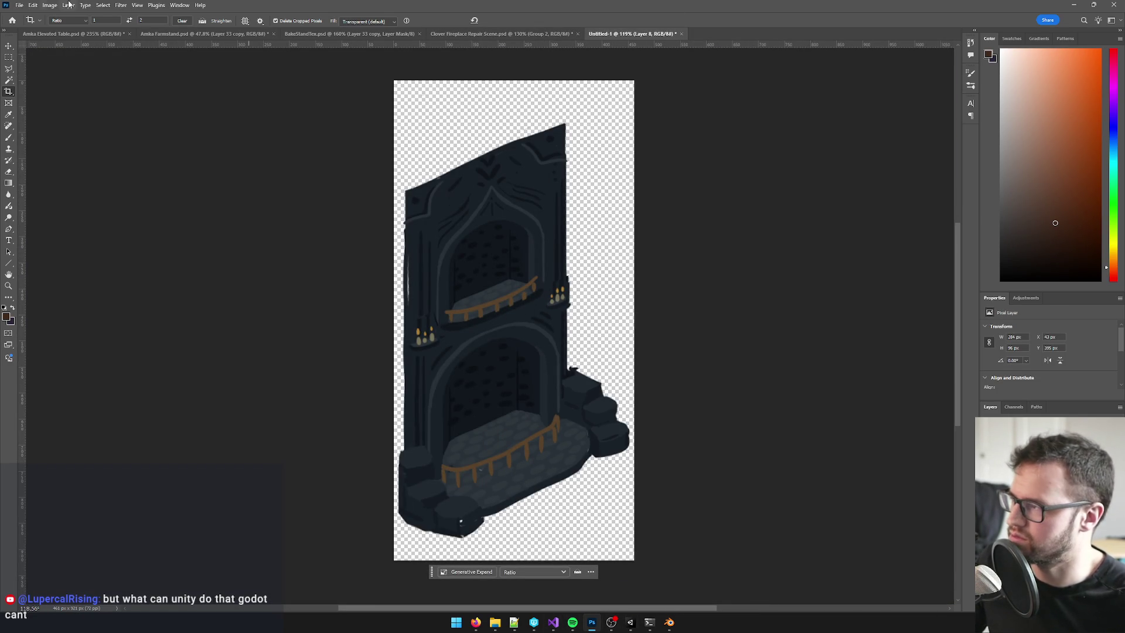
- Resize the image to 1024 × 2048 px with Bicubic Smoother (enlargement) resampling, proportions linked
click(50, 5)
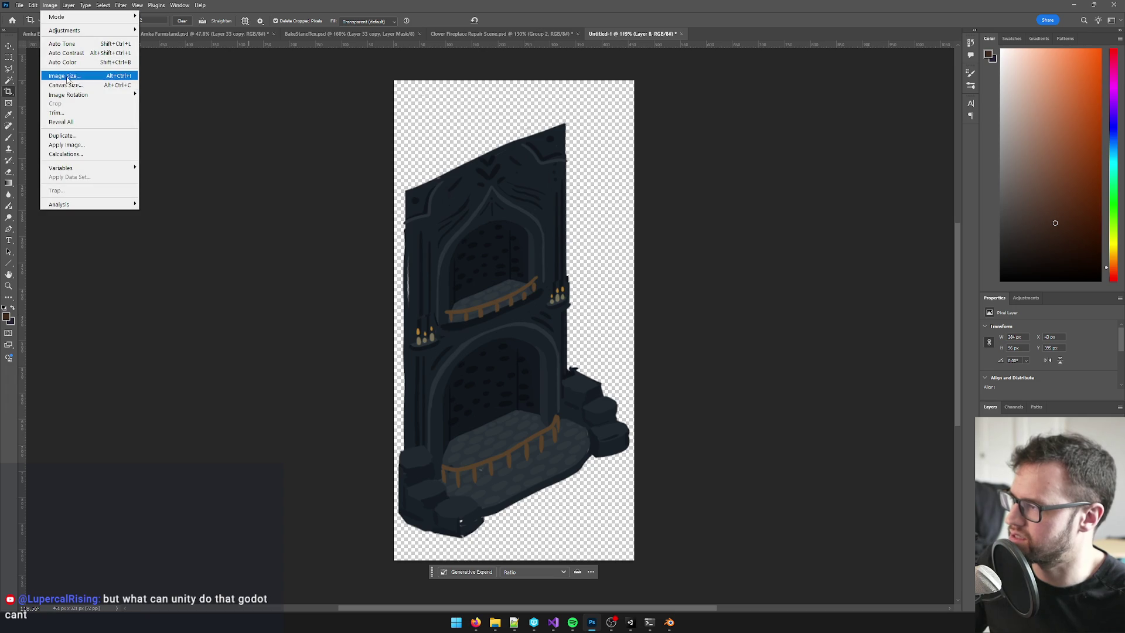
click(64, 75)
double_click(761, 239)
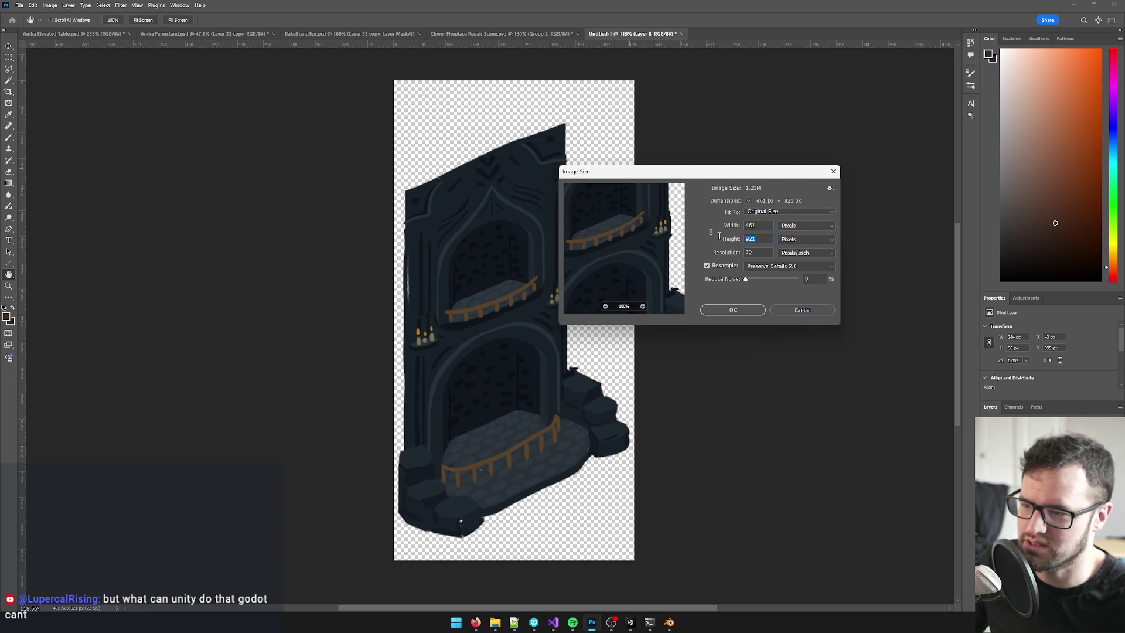
text(2048)
click(711, 232)
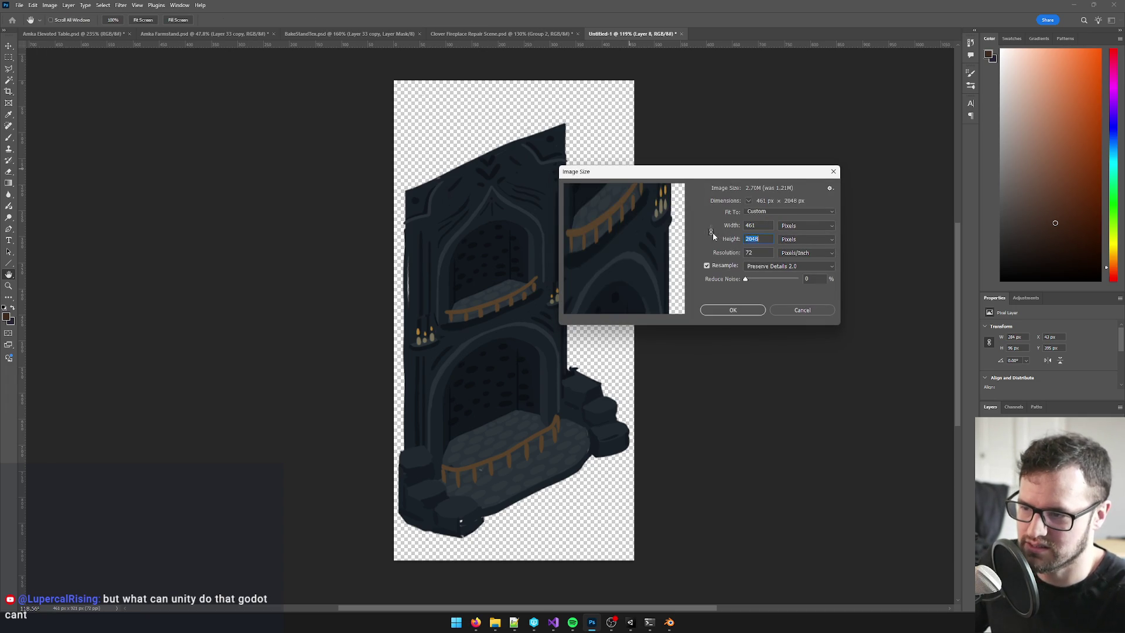
text(2048)
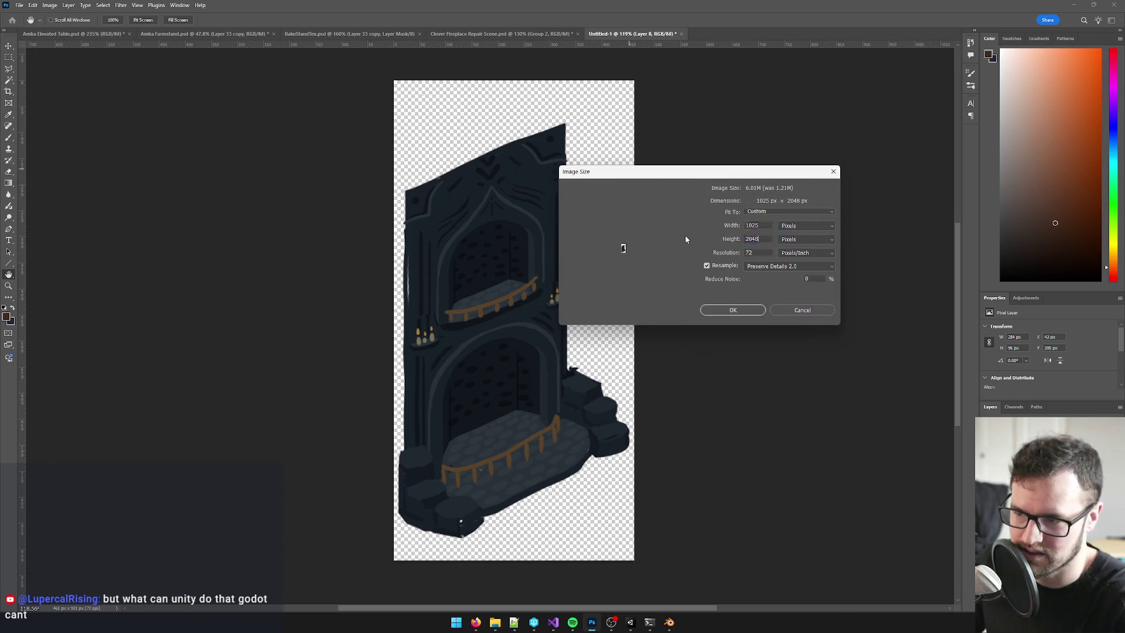
click(756, 225)
text(4)
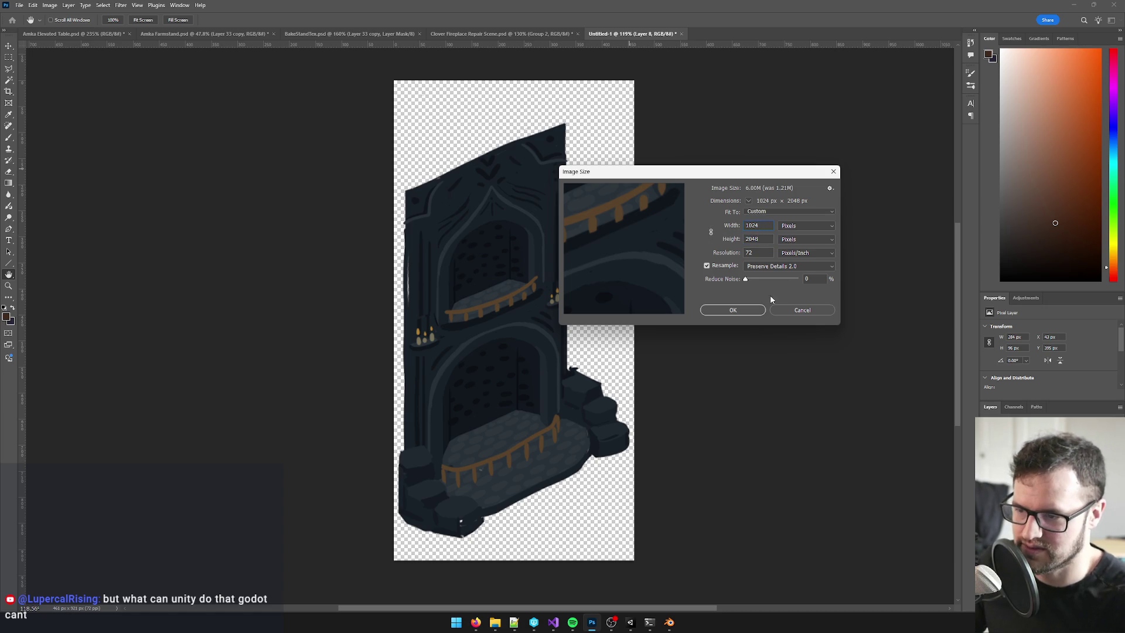
click(797, 267)
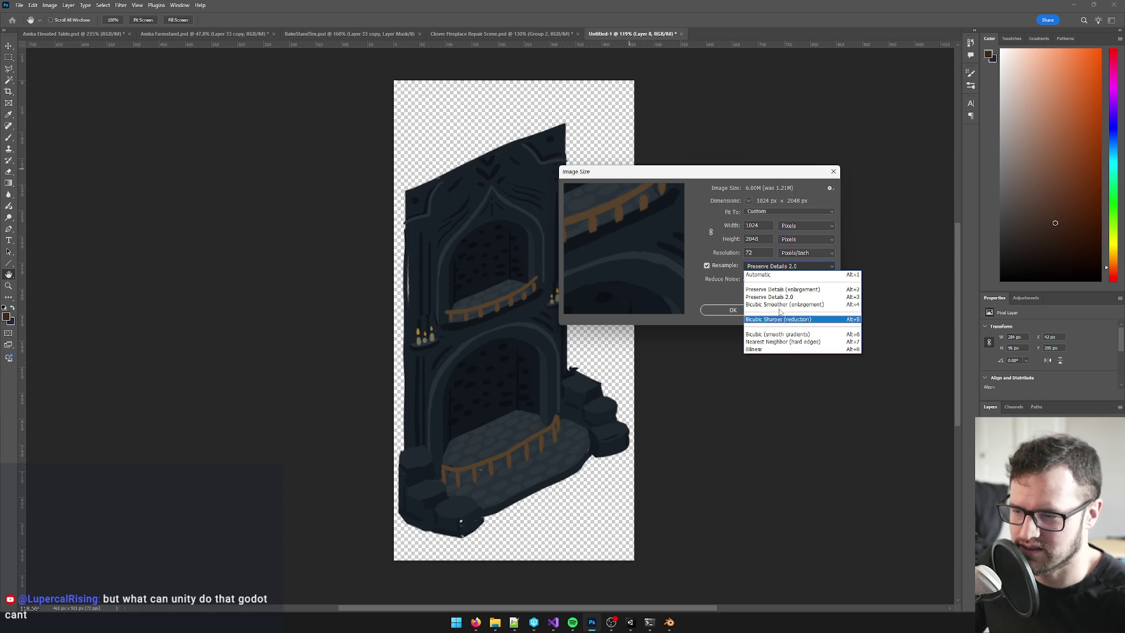
click(787, 306)
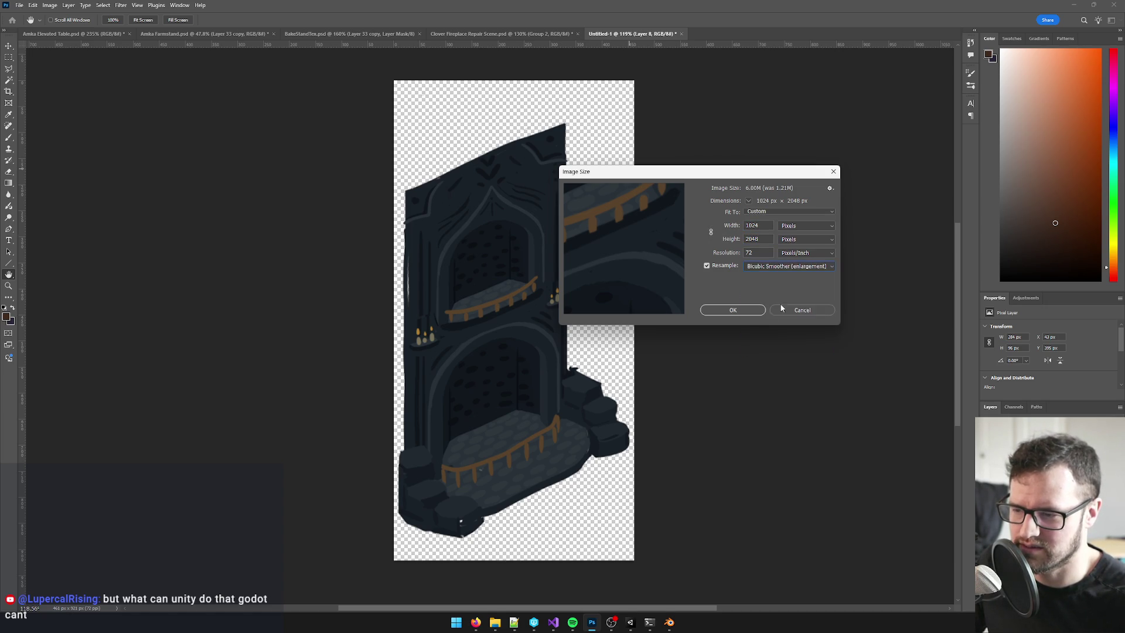
click(734, 311)
- Confirm the resize and bring the whole fireplace back into view
key(c)
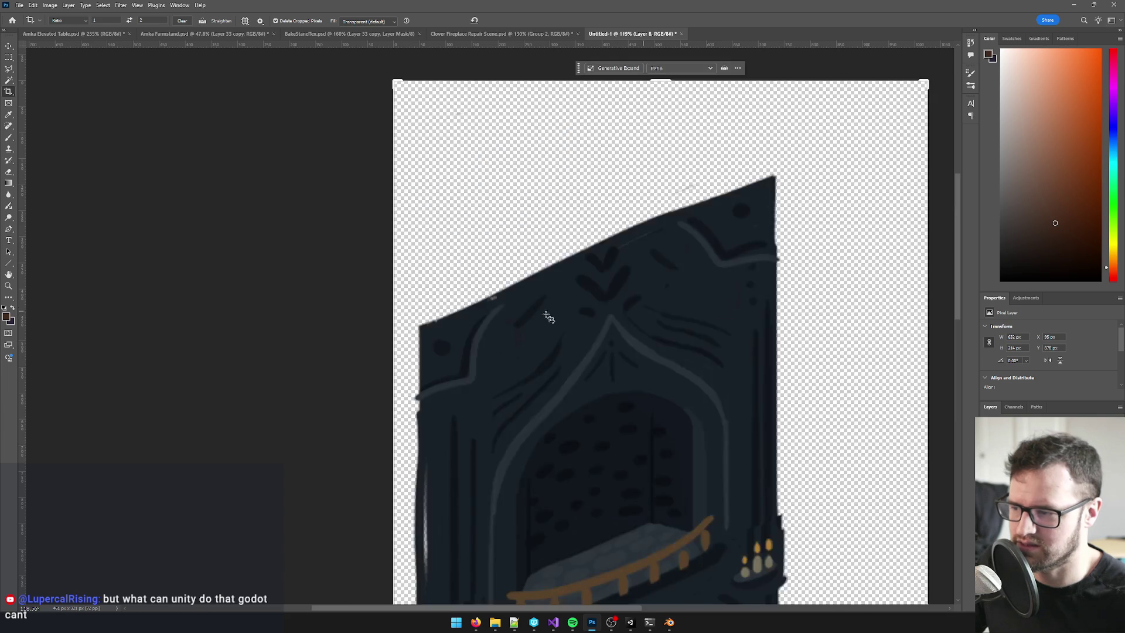
scroll(586, 281, down, 4)
drag(628, 270, 580, 117)
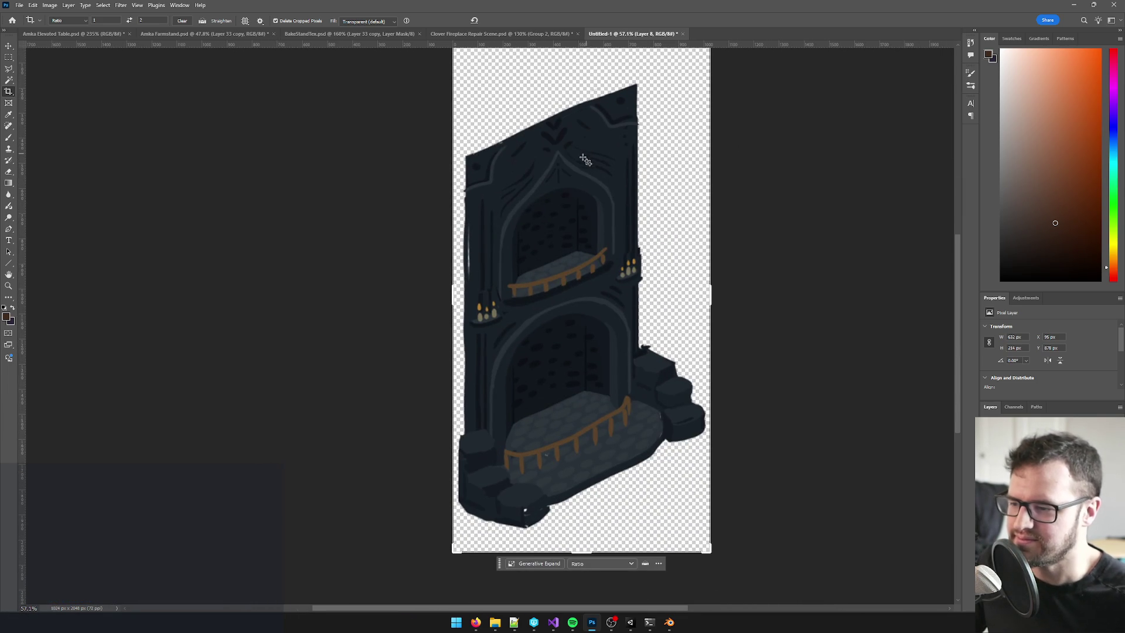
- Save the document as CloverFireplaceRepairedTex.psd in the Textures folder, accepting the format options
click(20, 5)
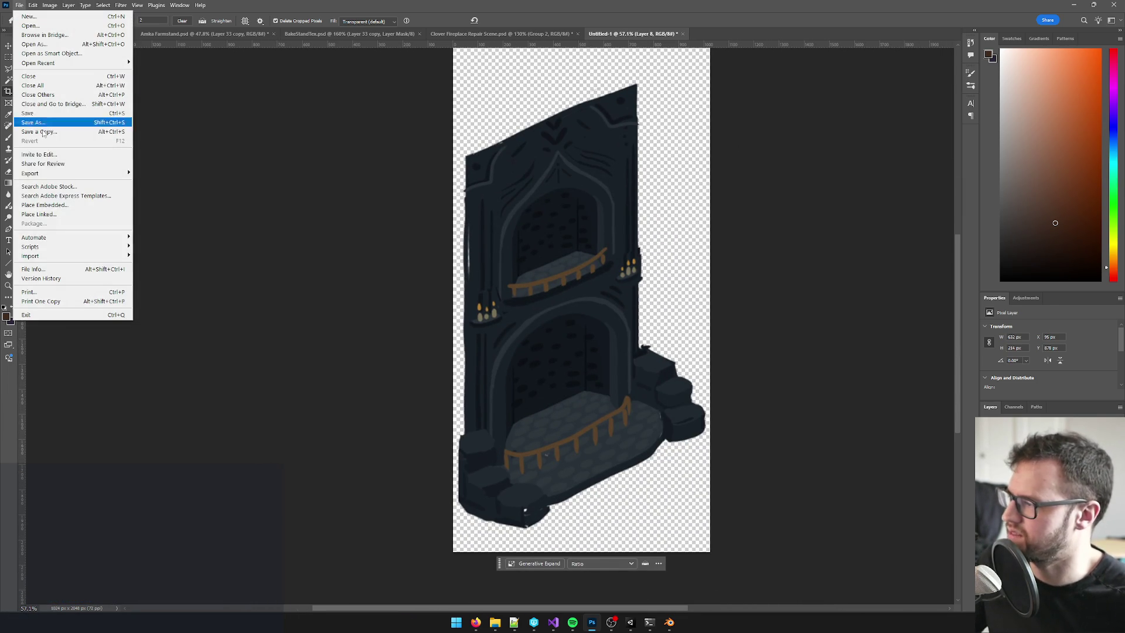
click(40, 123)
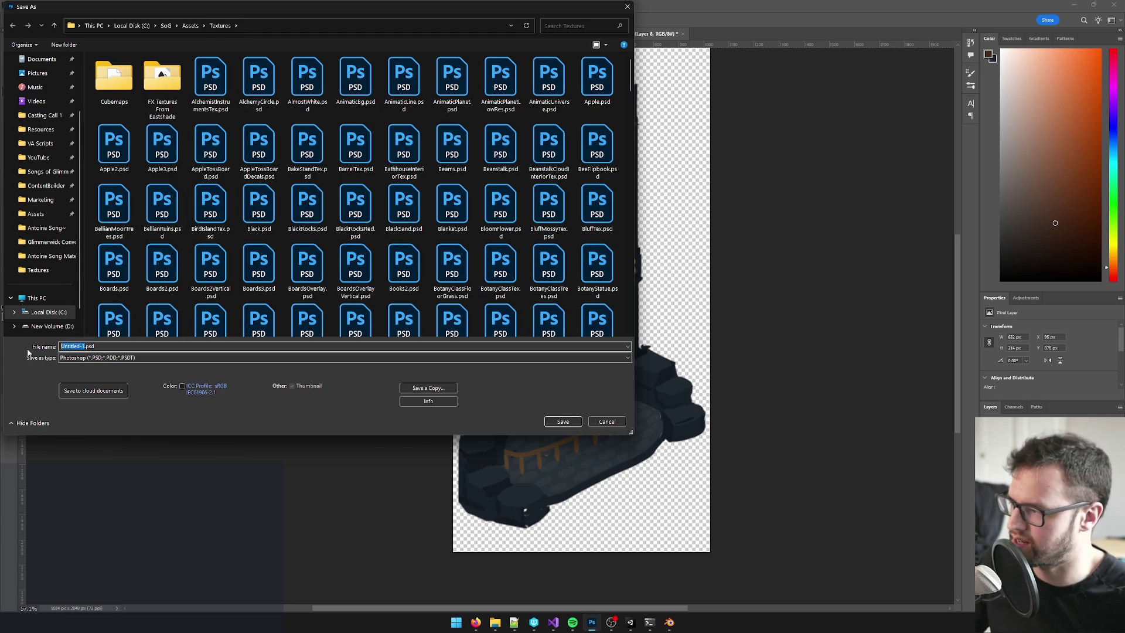
text(CloverF)
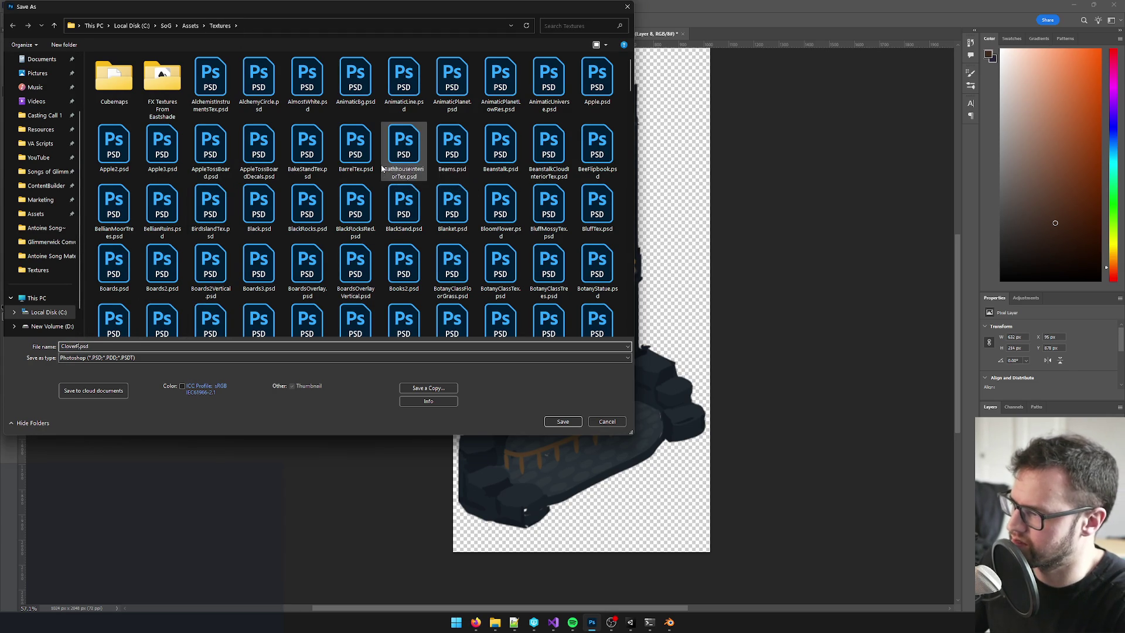
text(ire)
text(placeRepair)
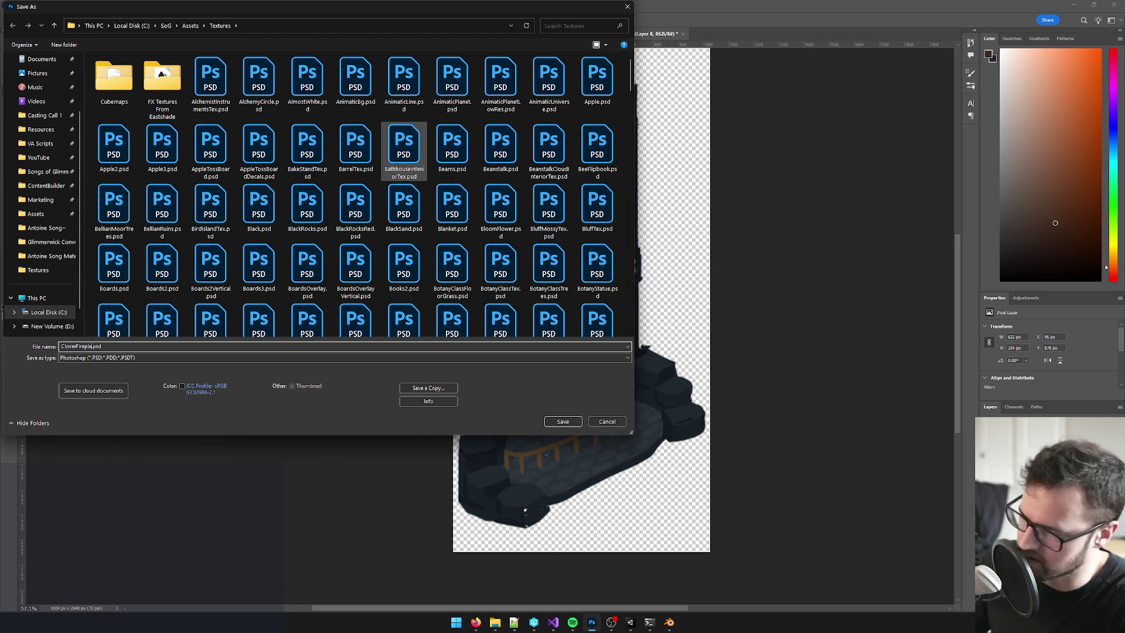
text(edTex)
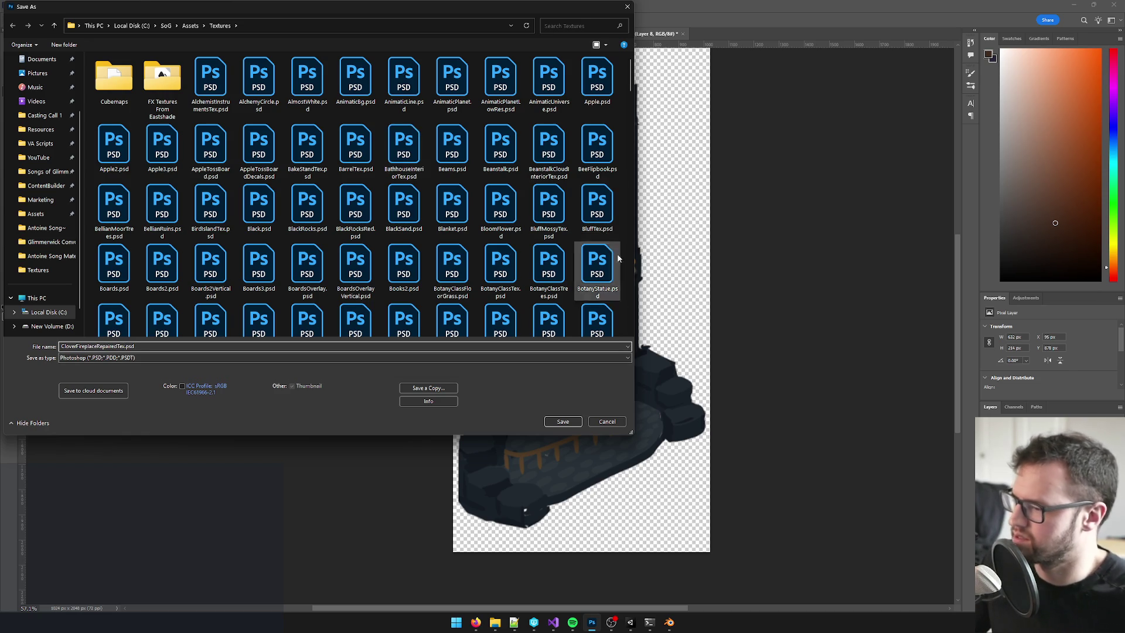
click(562, 421)
click(630, 177)
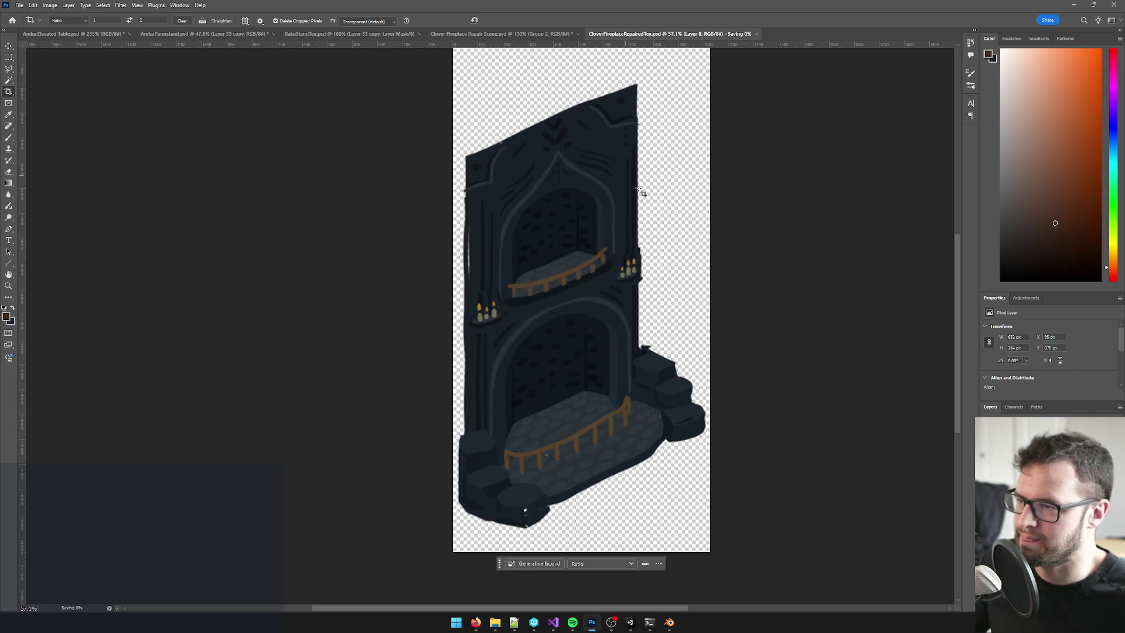
click(670, 622)
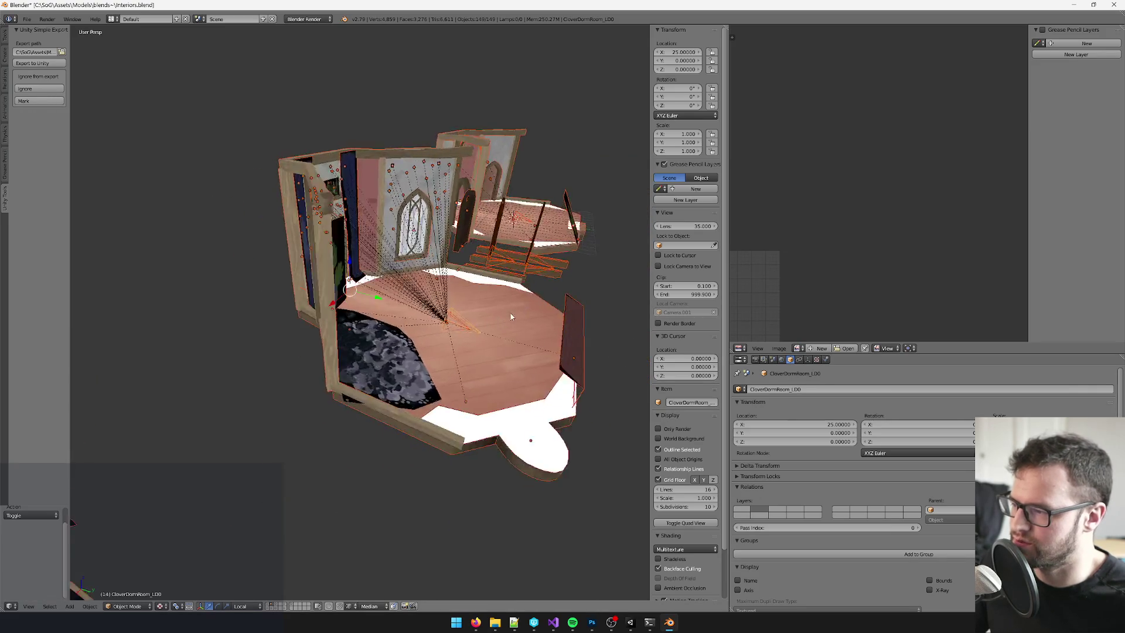
- Inspect the fireplace mesh's UVs in Edit Mode, then return to Object Mode
scroll(421, 338, up, 3)
scroll(421, 339, down, 3)
right_click(327, 239)
key(Tab)
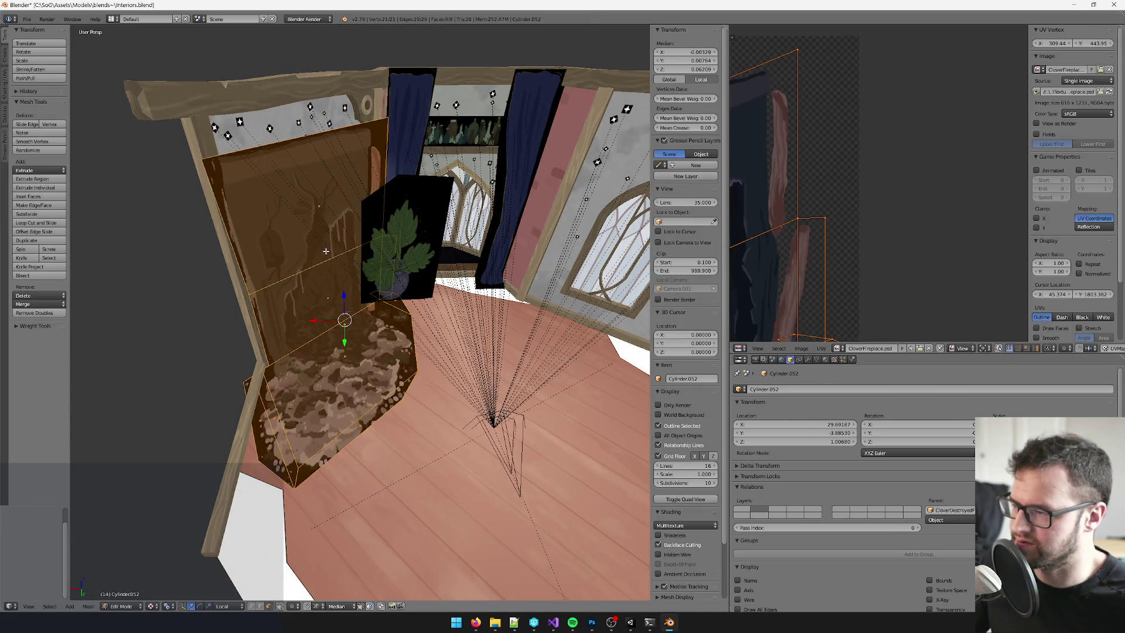
scroll(320, 227, up, 3)
scroll(829, 221, up, 3)
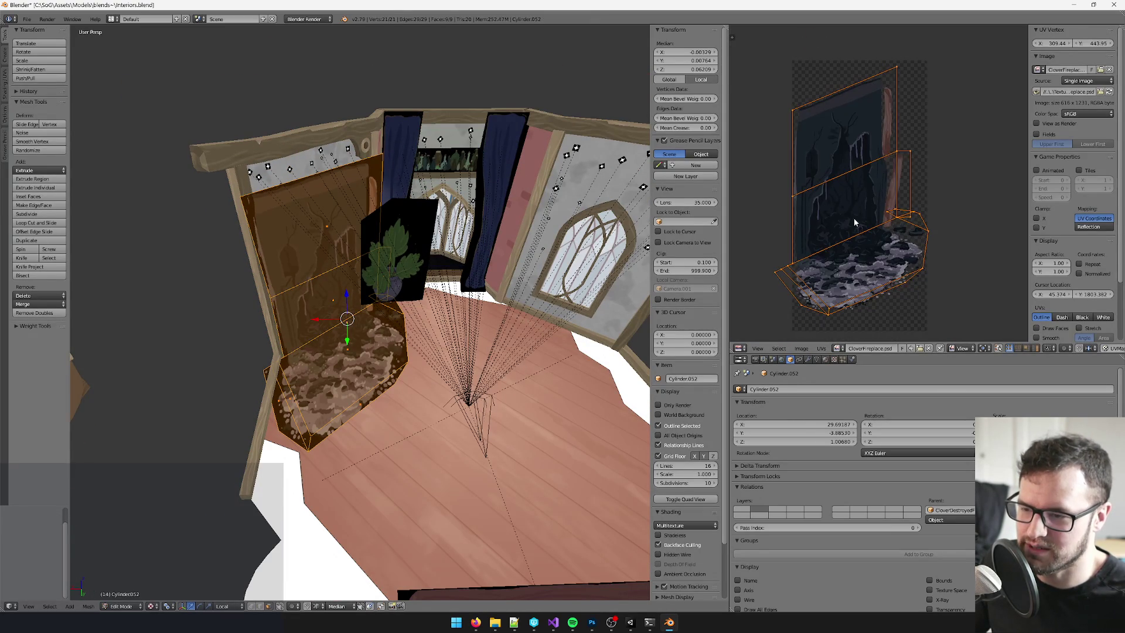
scroll(371, 286, down, 4)
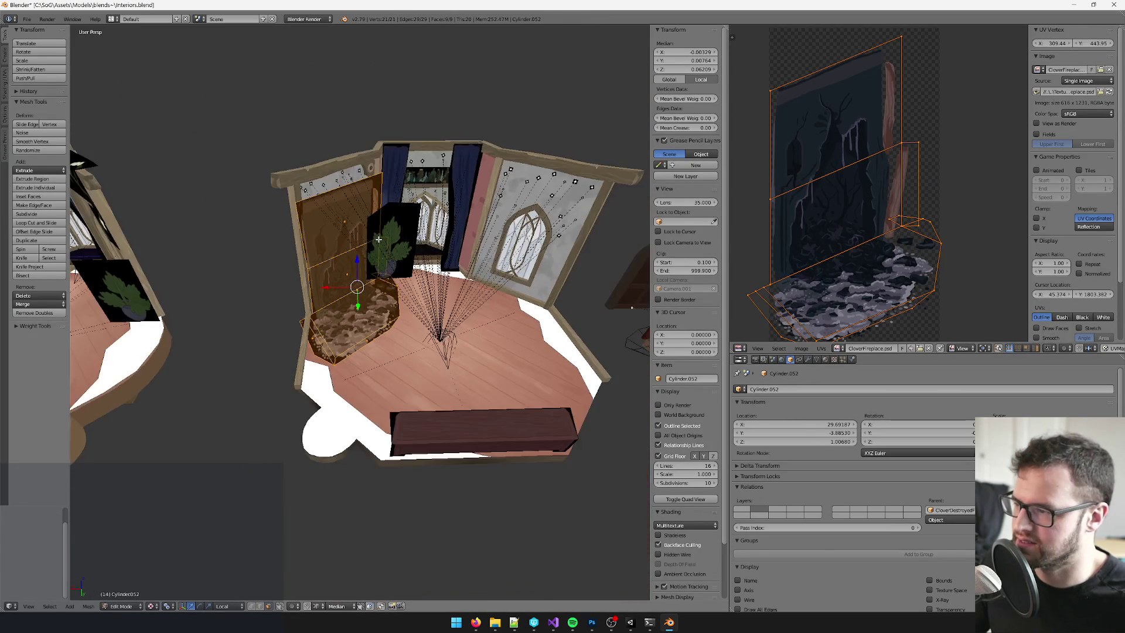
scroll(380, 242, up, 2)
key(Tab)
scroll(379, 242, down, 2)
- Duplicate CloverDestroyedFireplace_LOD in place as CloverDestroyedFireplace_LOD.001
right_click(461, 329)
scroll(460, 329, up, 1)
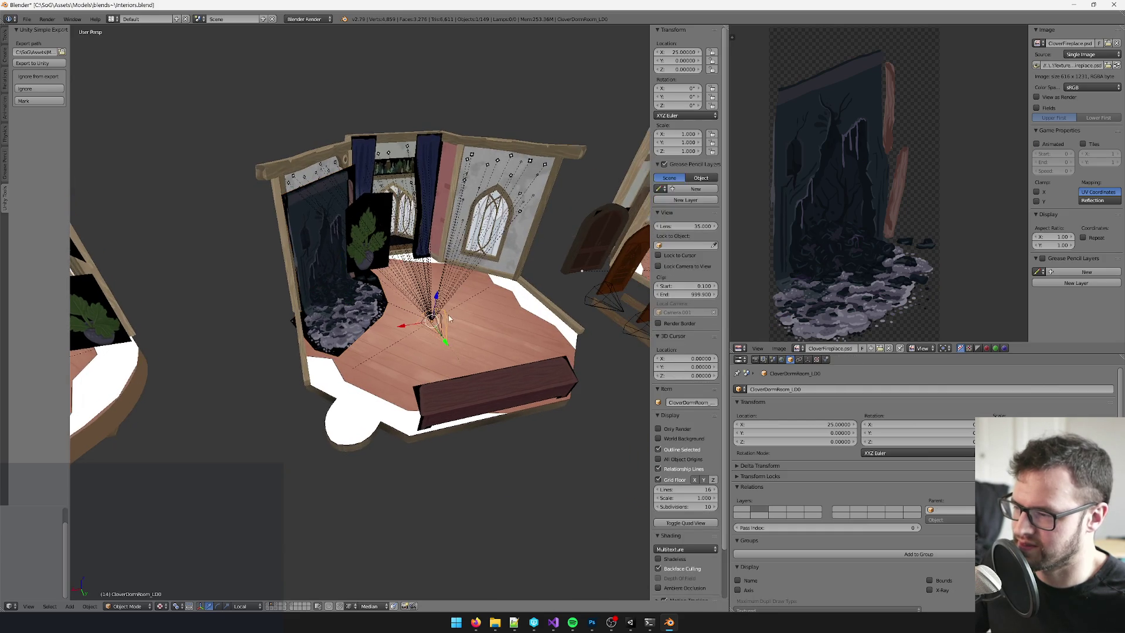
scroll(467, 334, up, 3)
right_click(493, 320)
scroll(488, 282, down, 2)
key(shift+d)
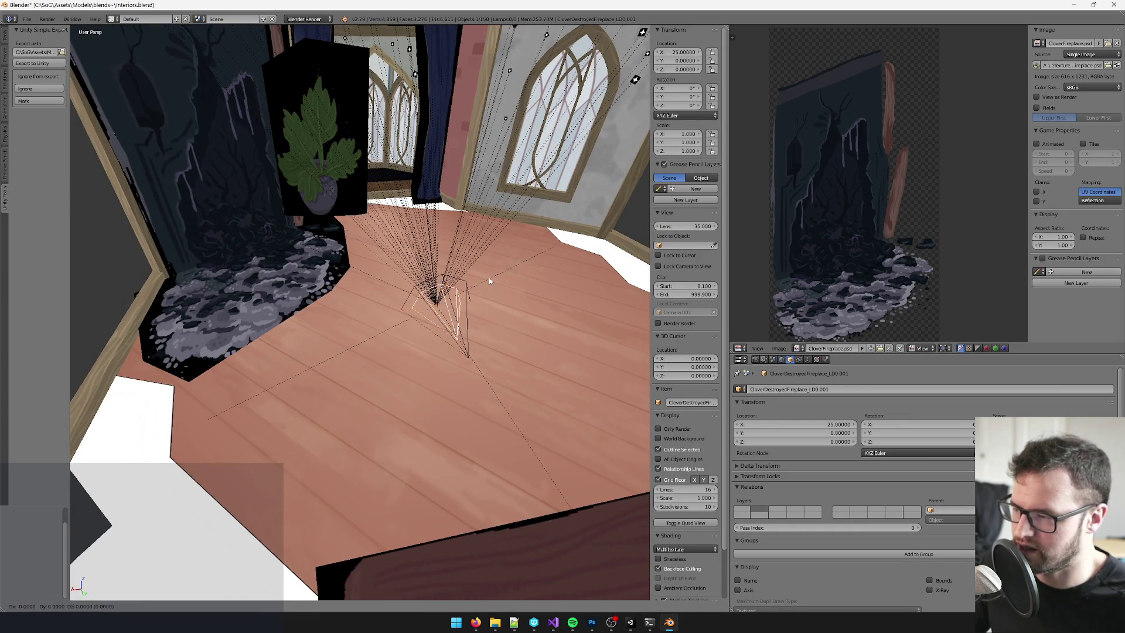
right_click(488, 277)
scroll(488, 277, up, 2)
- Rename the duplicate to CloverRepairedFireplace_LOD in the Object properties
click(807, 360)
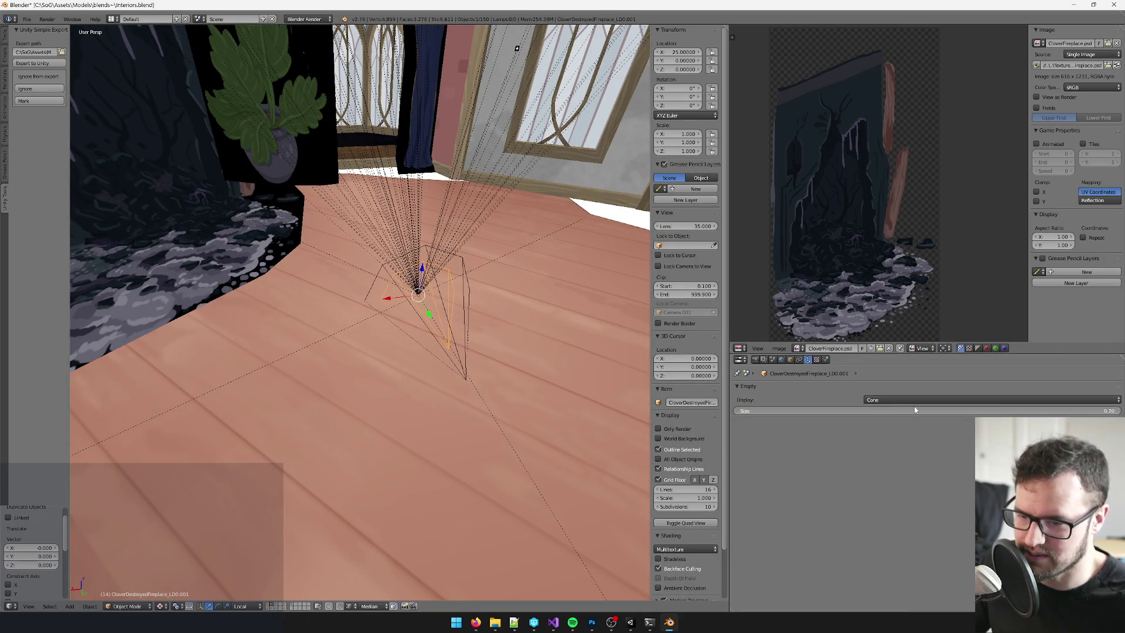
scroll(914, 410, down, 1)
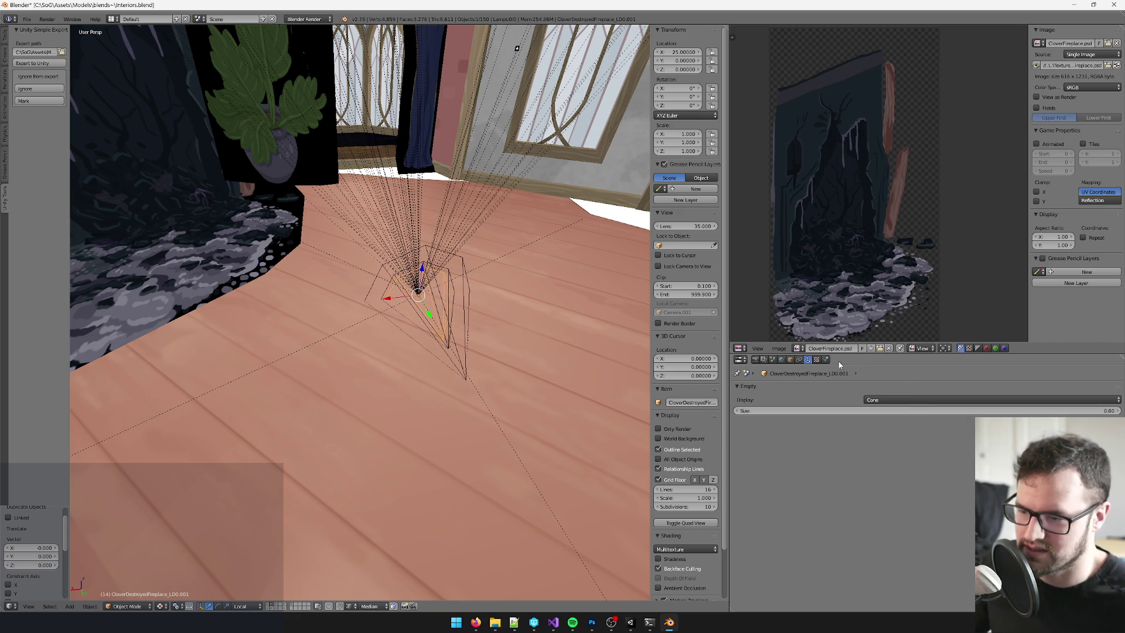
click(791, 359)
click(796, 390)
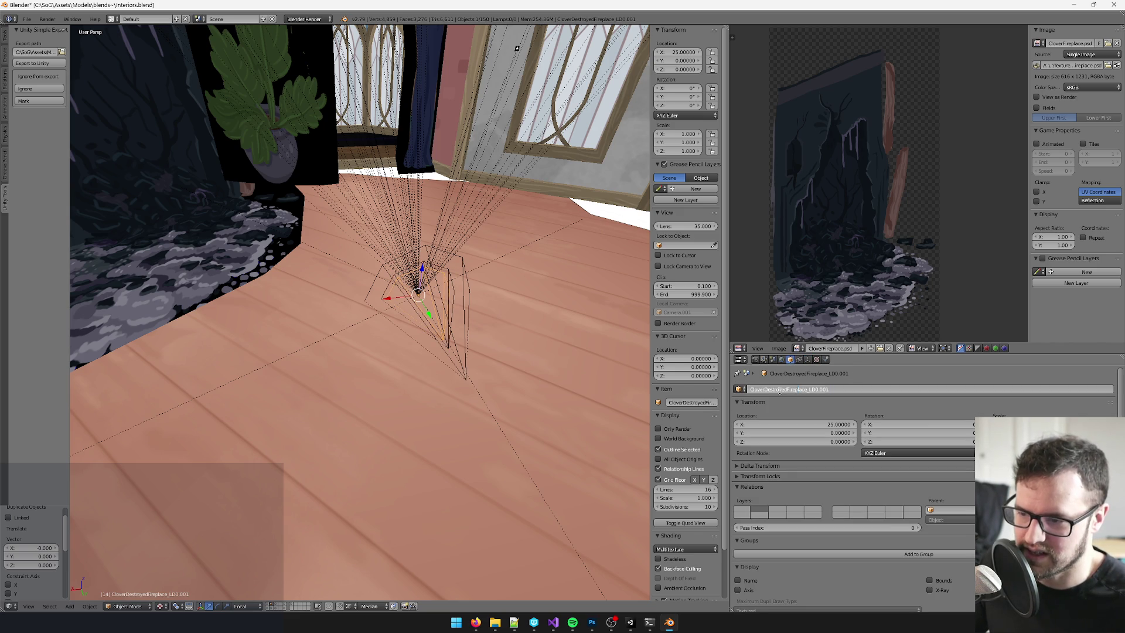
drag(766, 391, 786, 391)
text(Repaired)
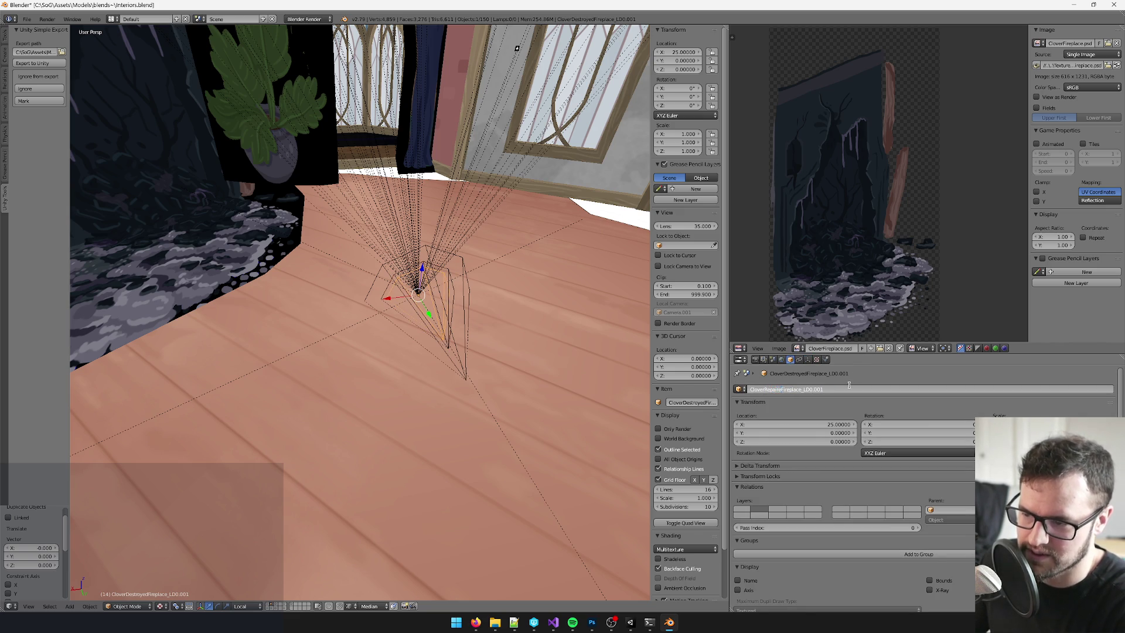
key(BackSpace)
key(BackSpace)
key(BackSpace)
key(Return)
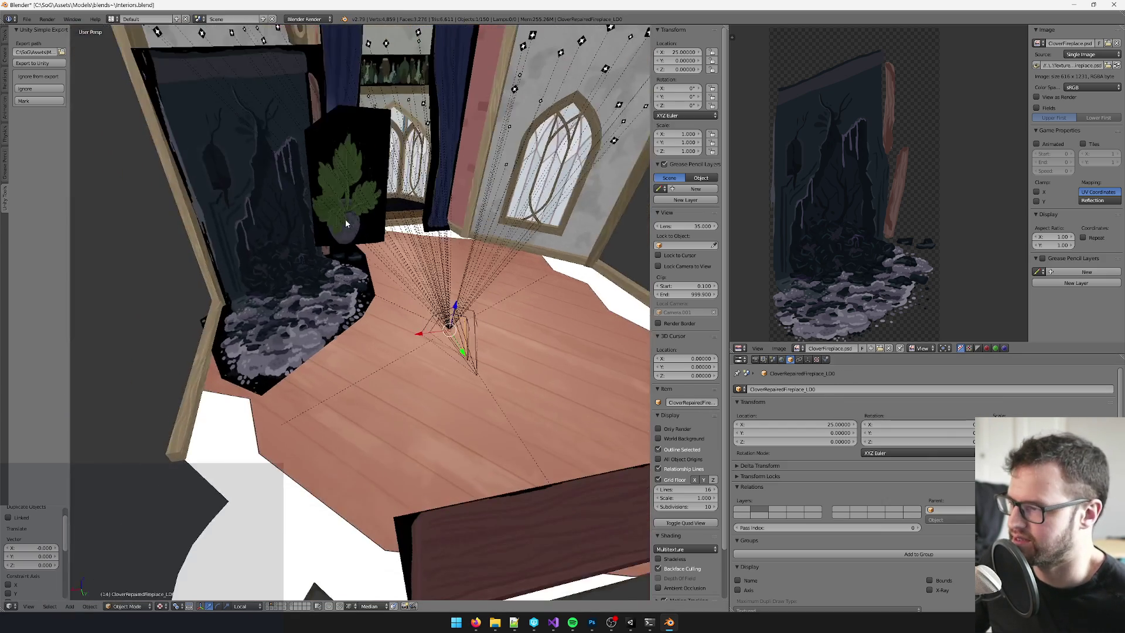
- Duplicate the fireplace mesh Cylinder.052 in place
right_click(300, 195)
key(shift+d)
right_click(310, 195)
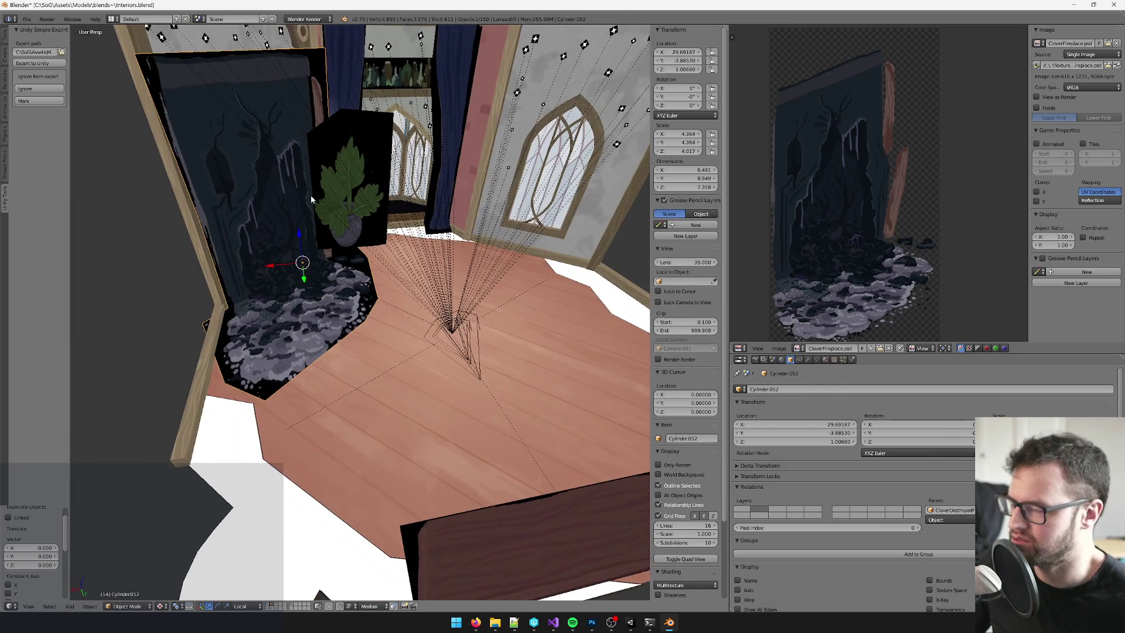
- Parent the fireplace copy to CloverRepairedFireplace_LOD with Object (Keep Transform)
scroll(310, 196, up, 3)
shift+right_click(411, 296)
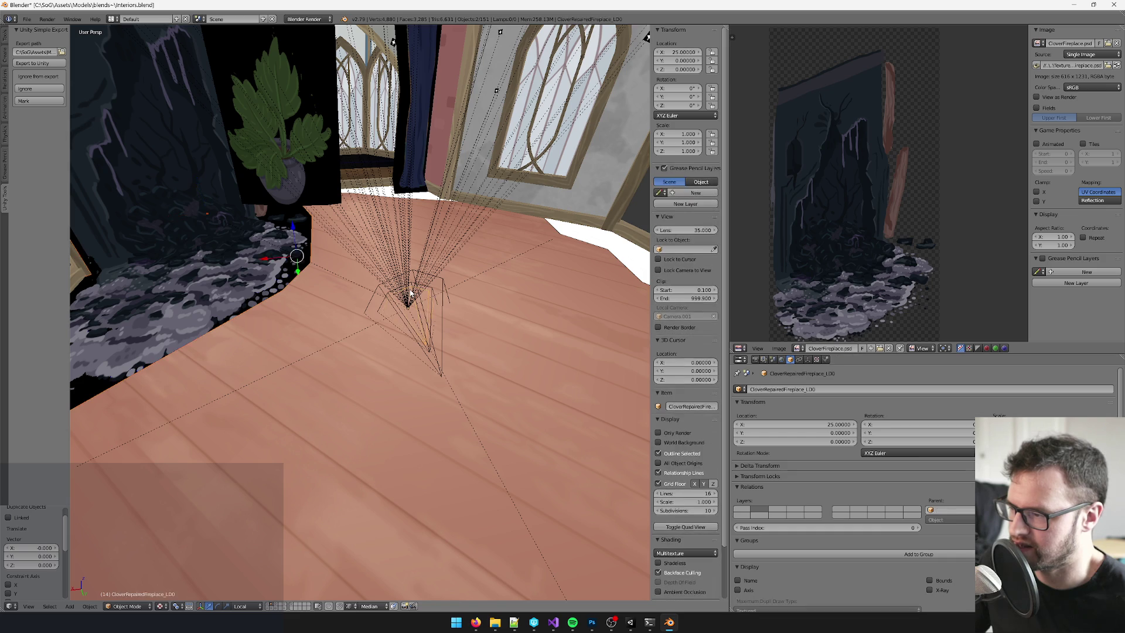
key(ctrl+p)
click(414, 294)
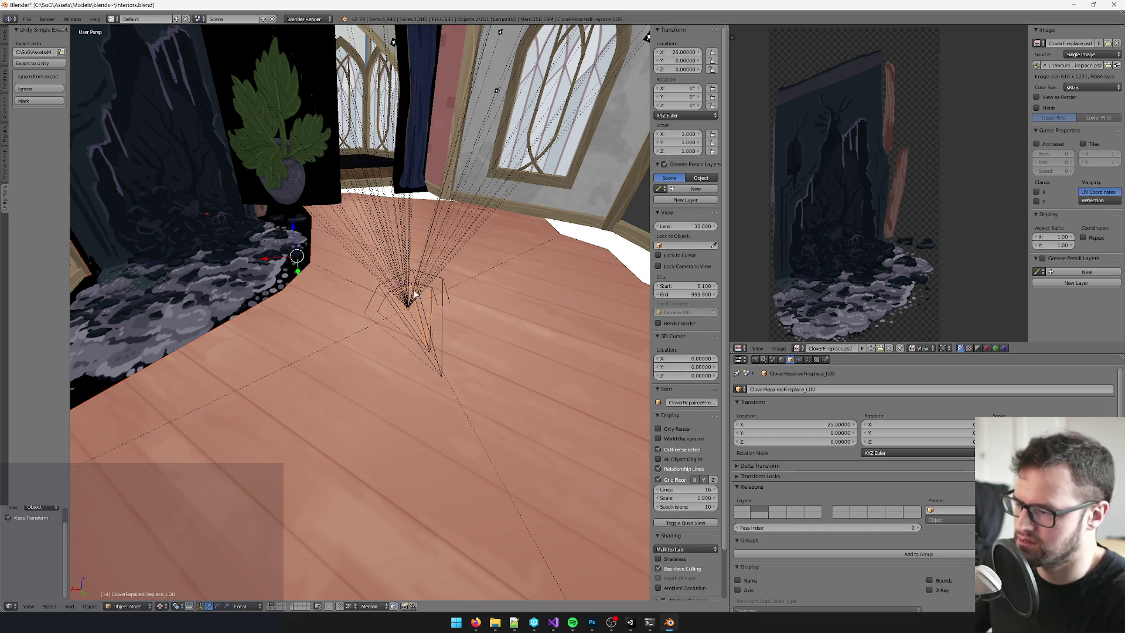
- Move both objects to layer 5 and show only layer 5
key(m)
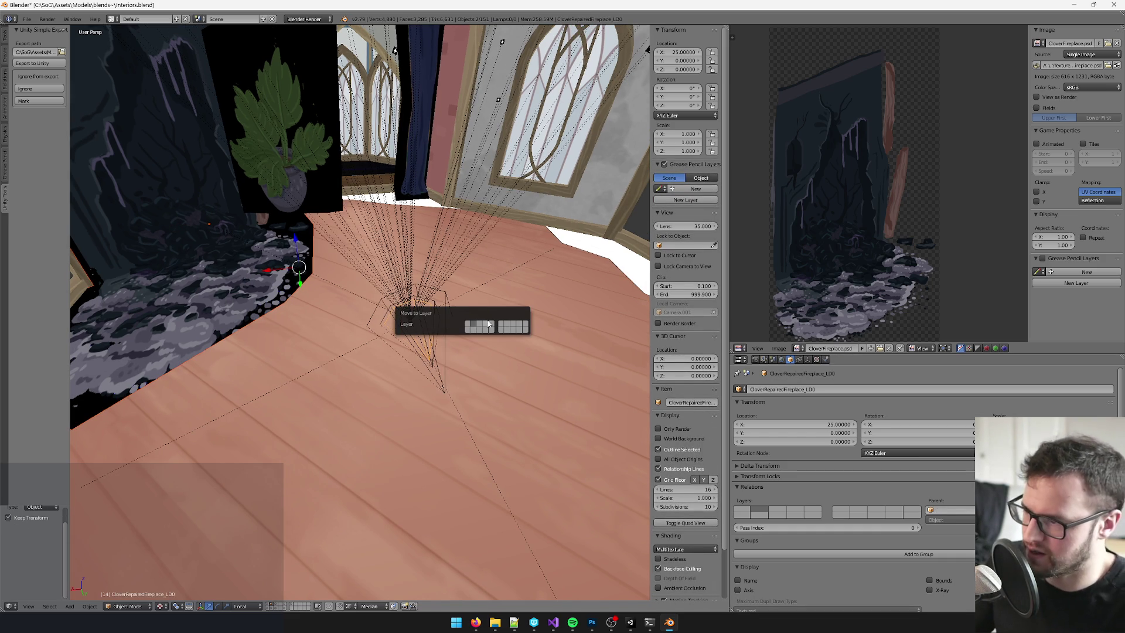
click(494, 324)
click(285, 604)
scroll(345, 294, down, 3)
- Select the Cylinder.156 fireplace mesh and enter Edit Mode
right_click(345, 294)
key(Tab)
scroll(364, 266, up, 1)
scroll(364, 267, up, 2)
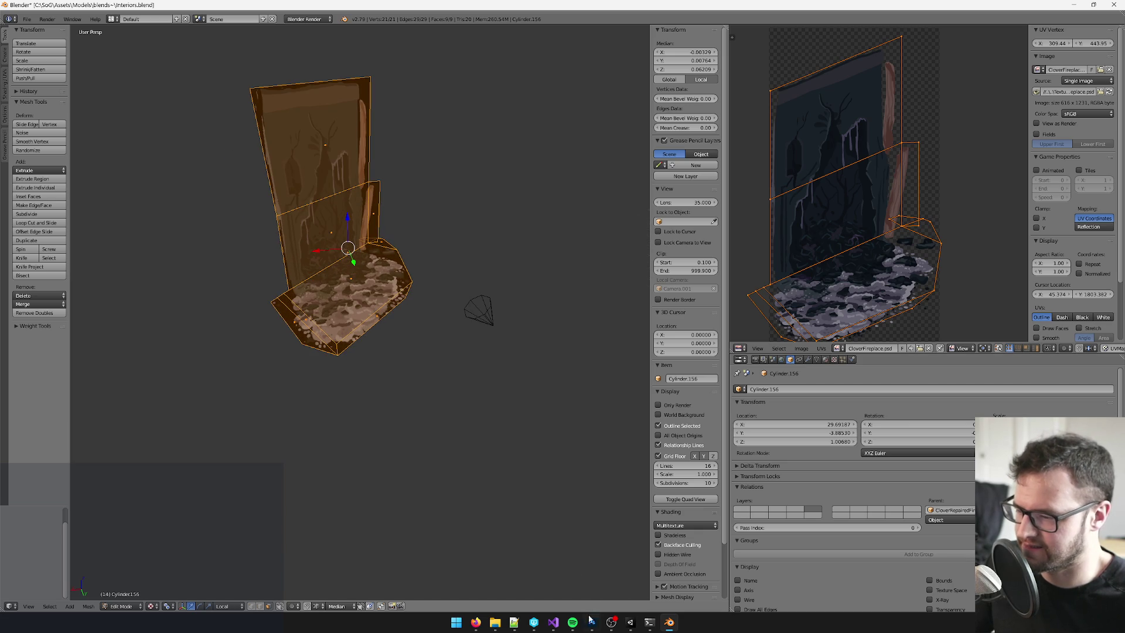
- Glance at Photoshop, then orbit around the fireplace mesh in Blender
click(592, 622)
click(592, 623)
scroll(375, 332, up, 2)
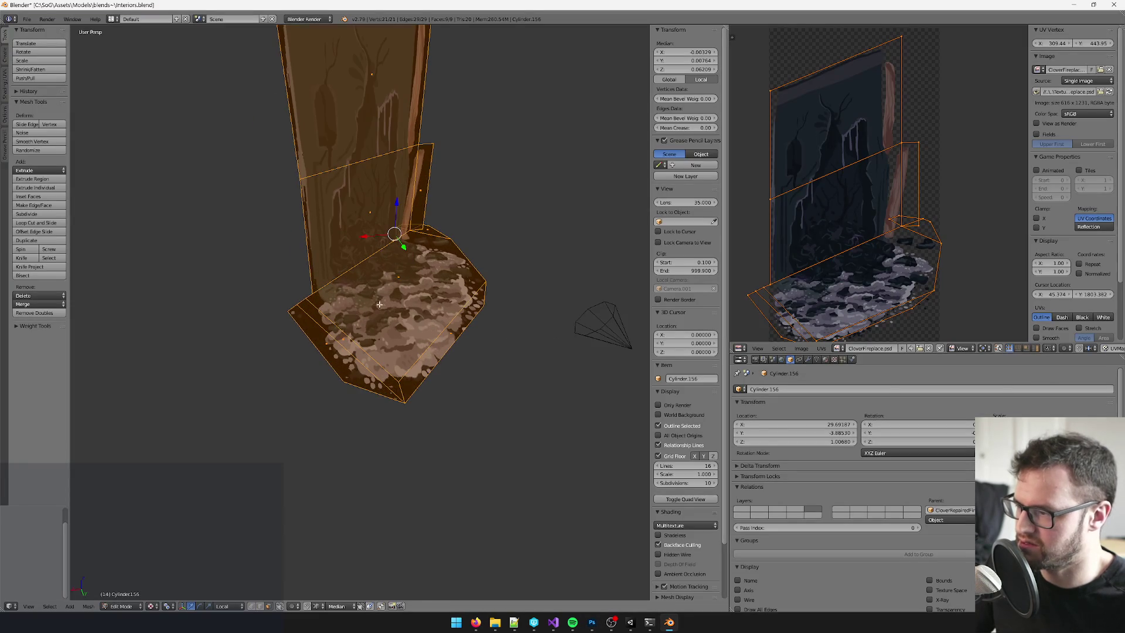
mouse_move(375, 333)
mouse_down()
mouse_move(342, 336)
mouse_move(379, 324)
mouse_up()
scroll(379, 324, down, 3)
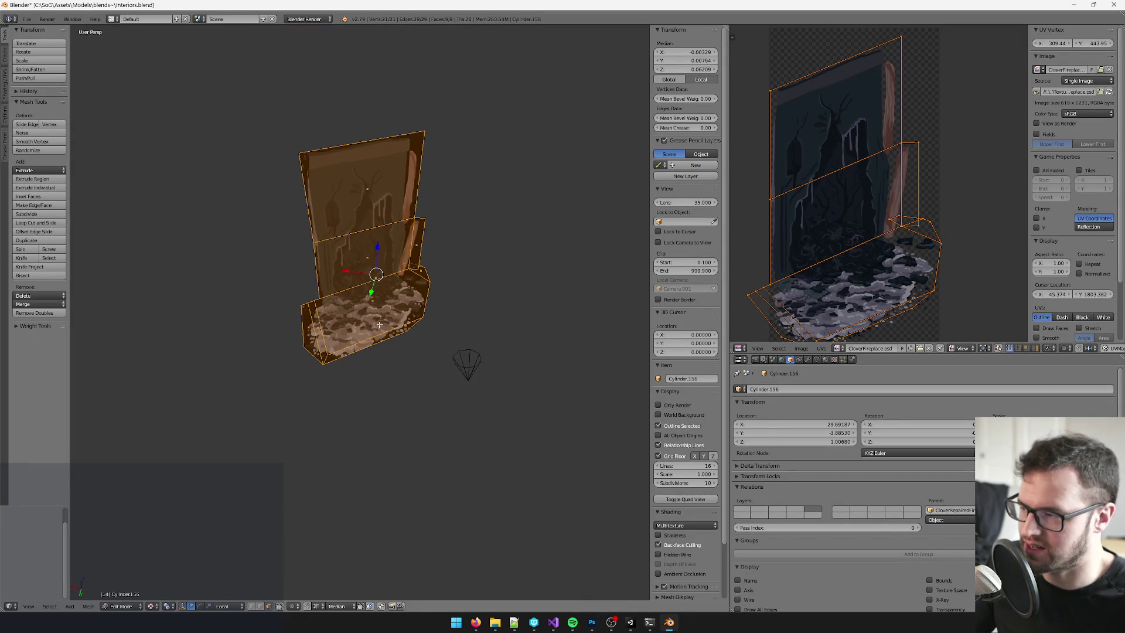
scroll(816, 221, down, 3)
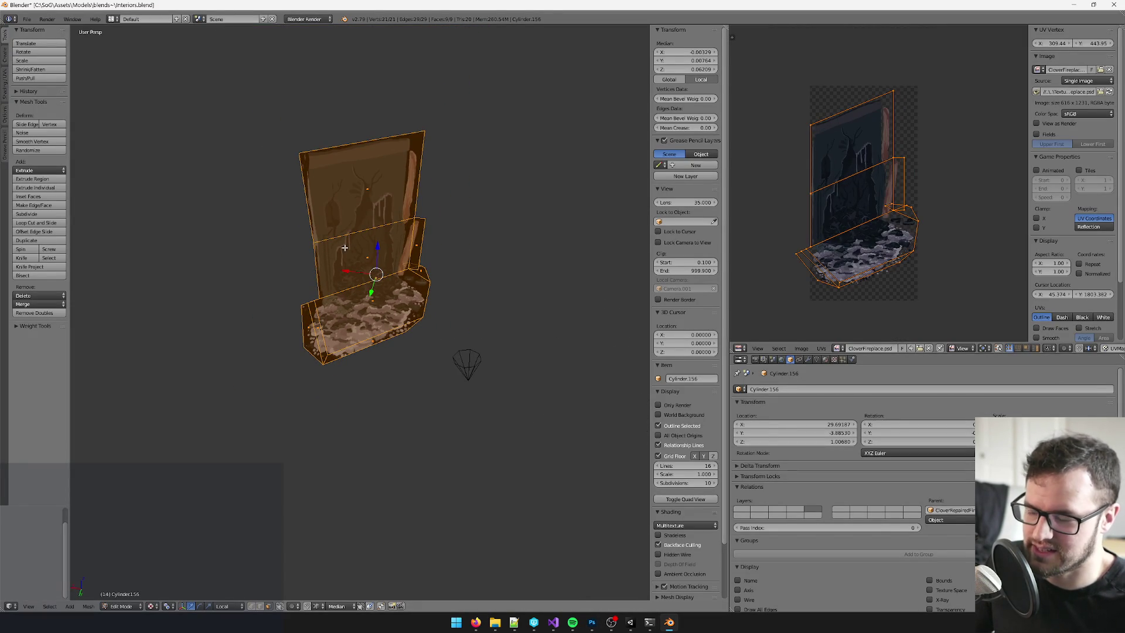
- Return the fireplace to Object Mode, view its material settings and save the blend file
key(Tab)
click(825, 360)
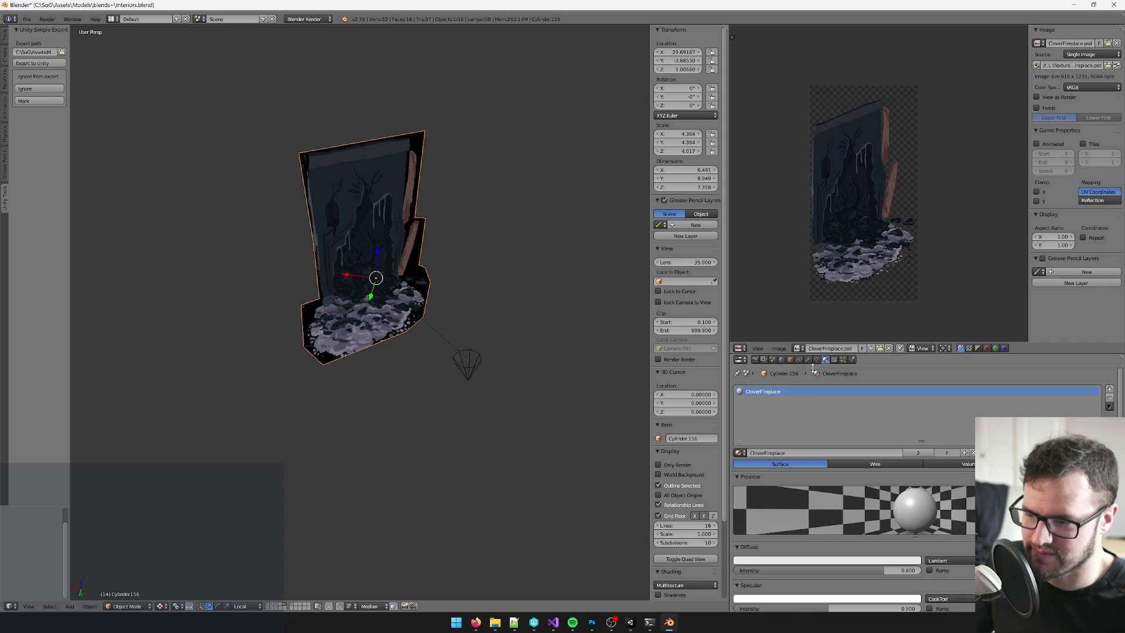
key(ctrl+s)
key(alt+Tab)
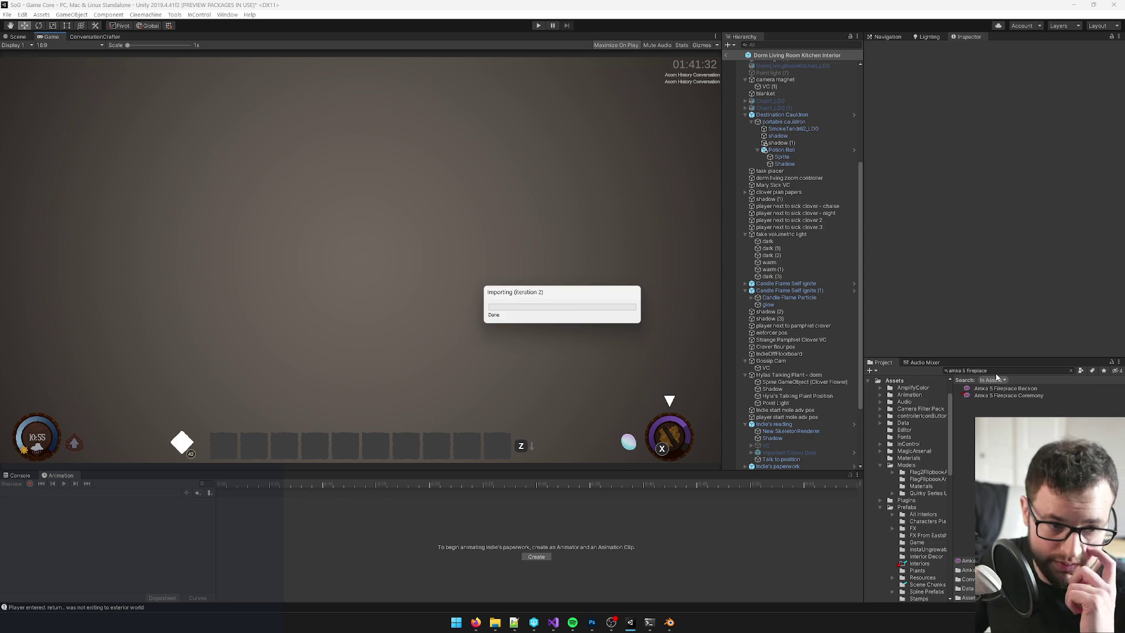
- Search the Project for 'cloverfireplace' and inspect both fireplace textures and the CloverFireplace material
click(1013, 371)
text(cloverfirepl)
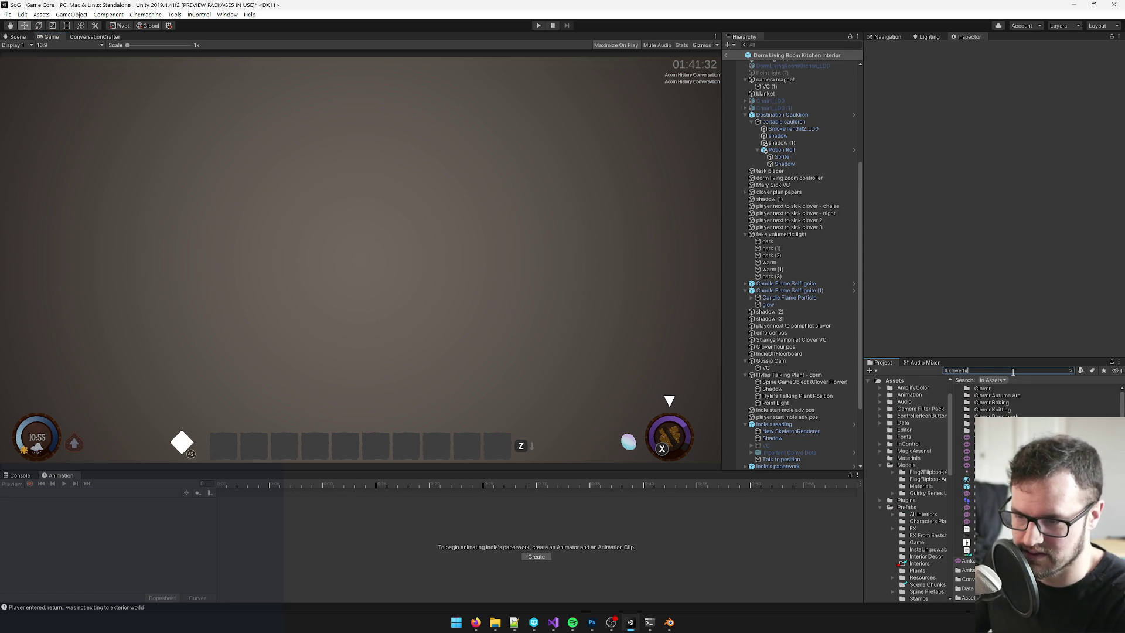
text(ace)
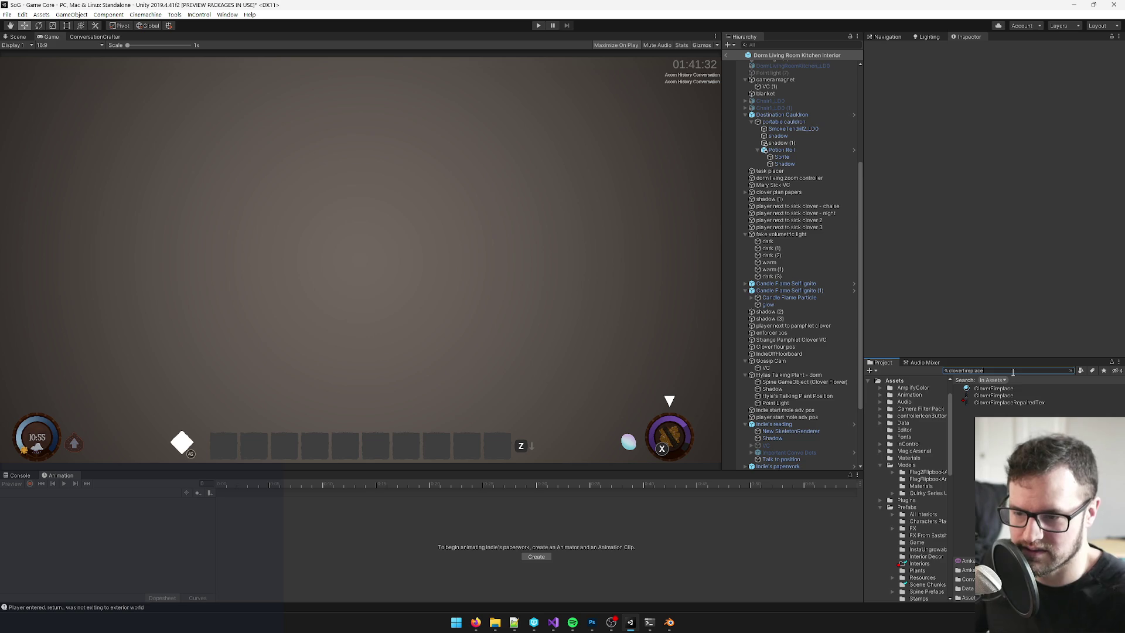
click(986, 404)
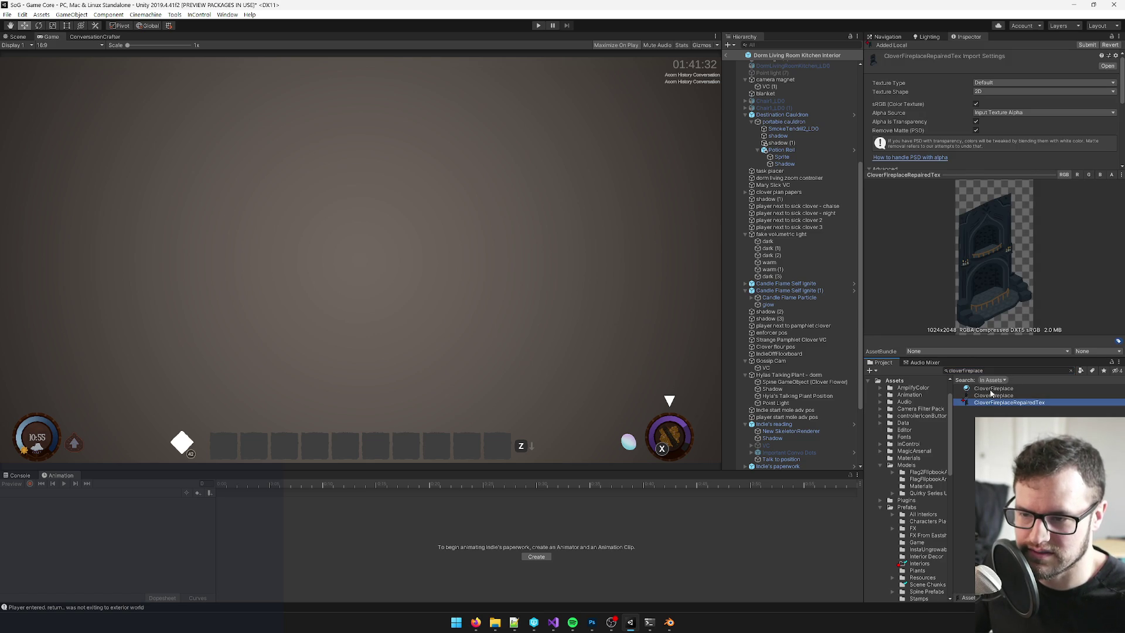
click(989, 396)
click(993, 389)
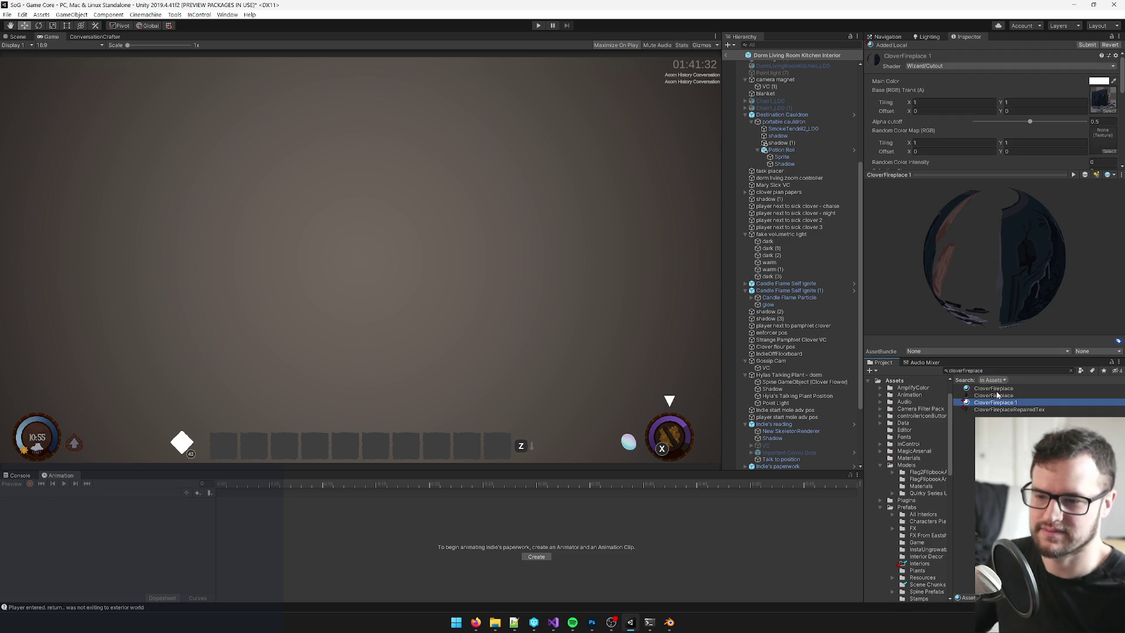
key(F2)
- Name the copied material CloverFireplaceRepairedTex and set its Main Color to the repaired fireplace texture
click(1017, 404)
text(RepairedTex)
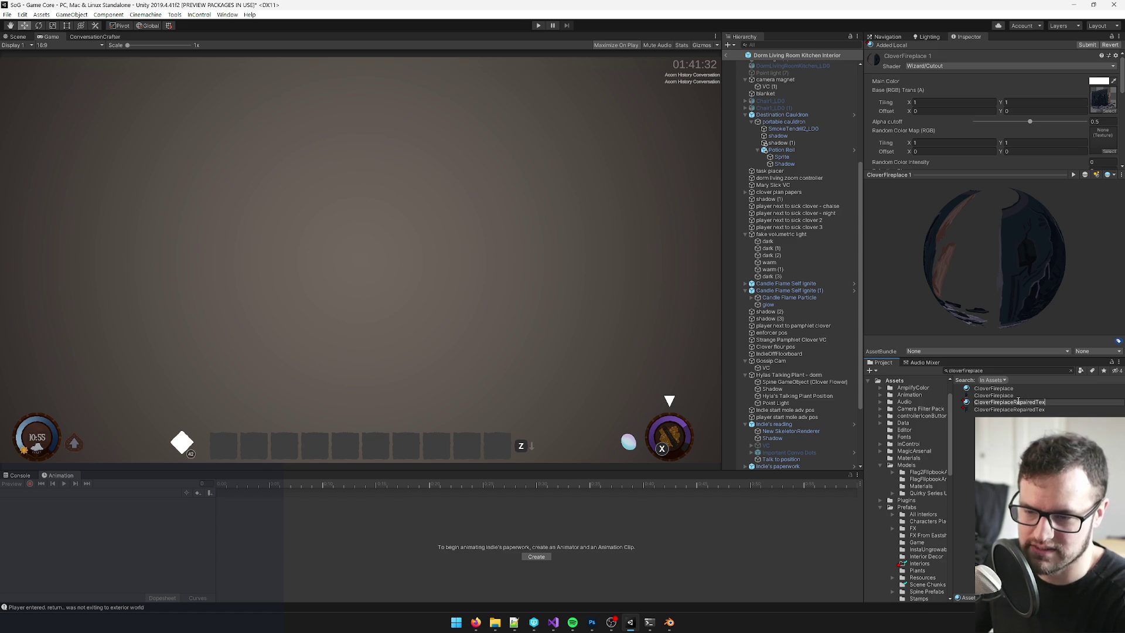
key(Return)
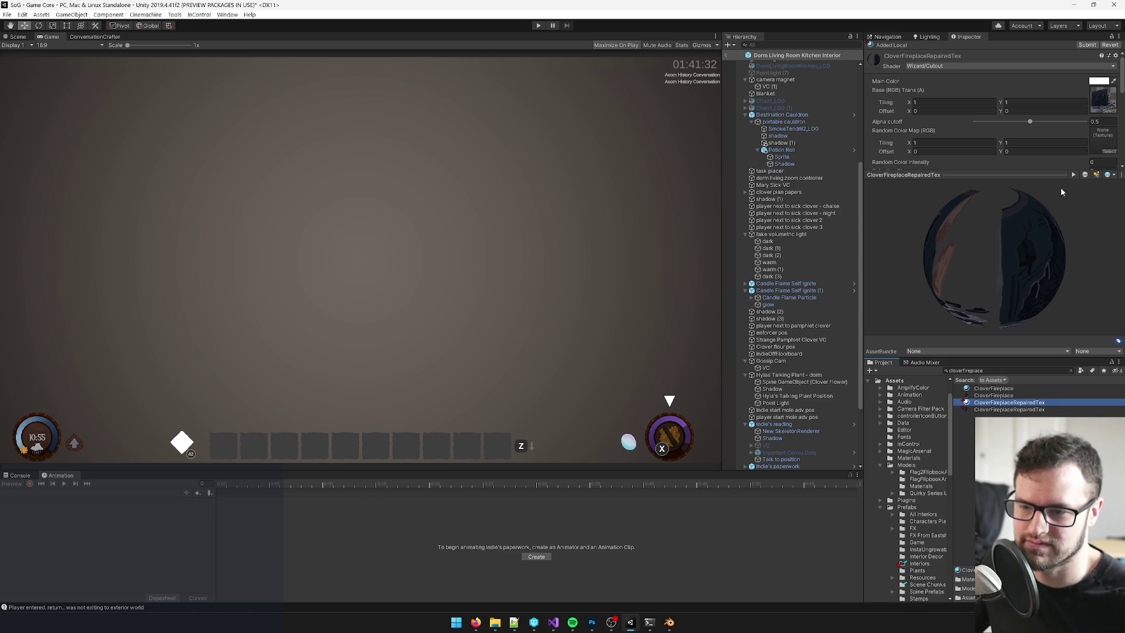
click(1108, 111)
text(clov)
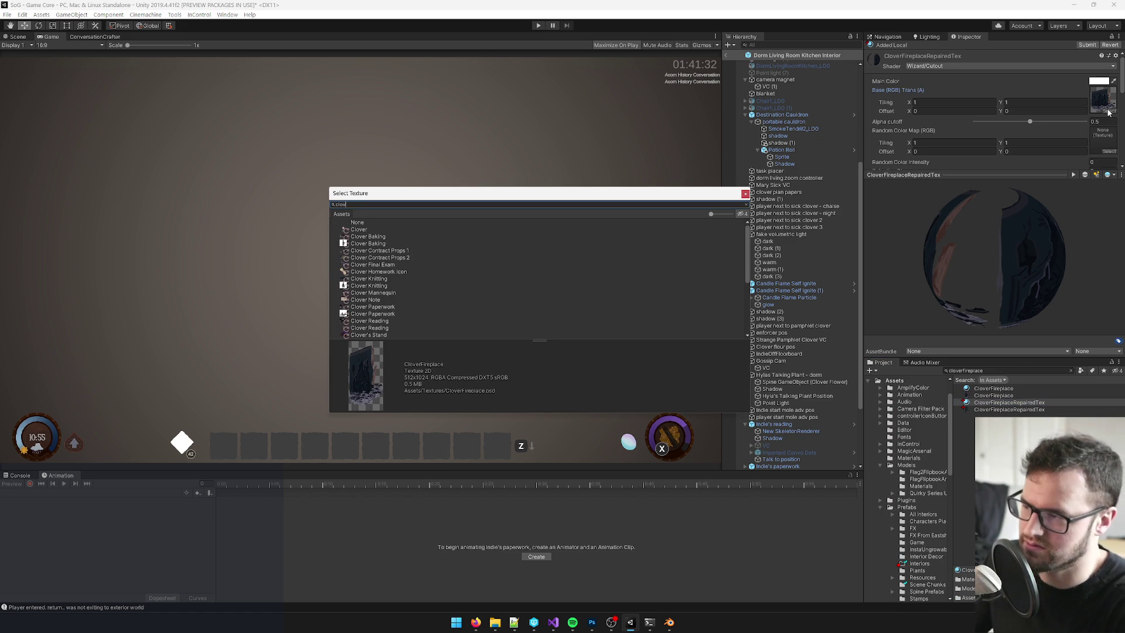
text(erfirepl)
key(Down)
key(Return)
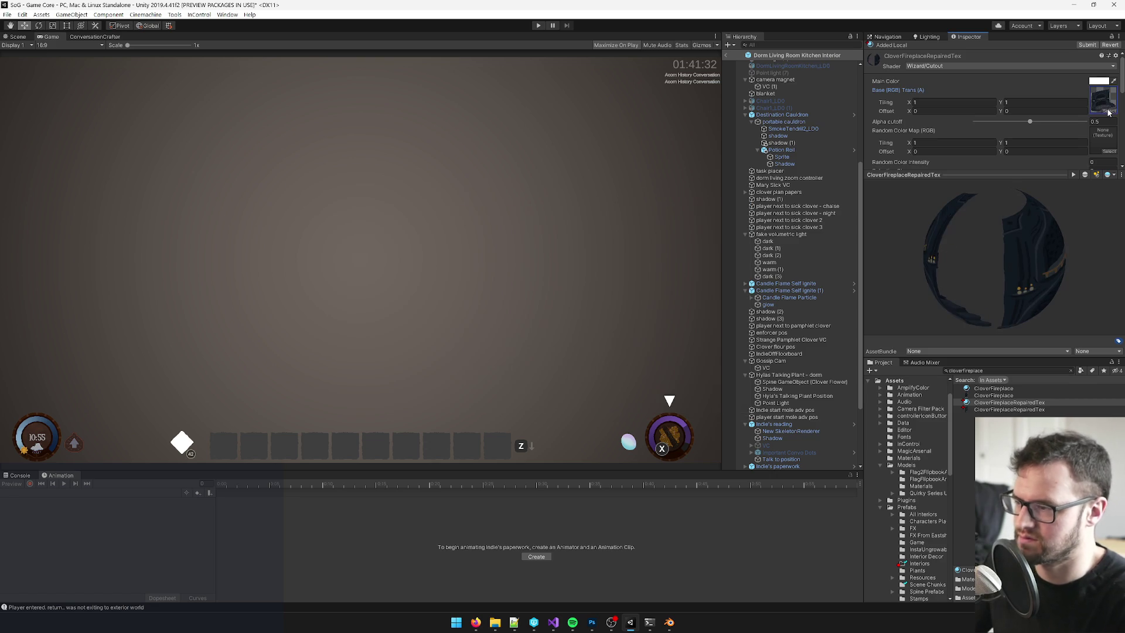
click(972, 402)
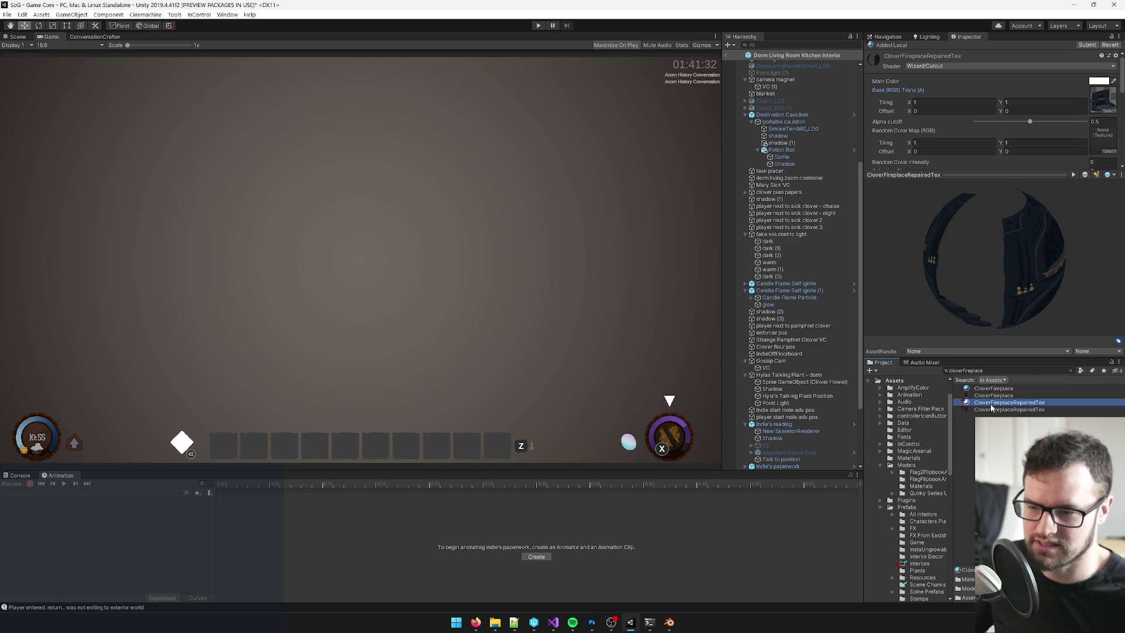
key(alt+Tab)
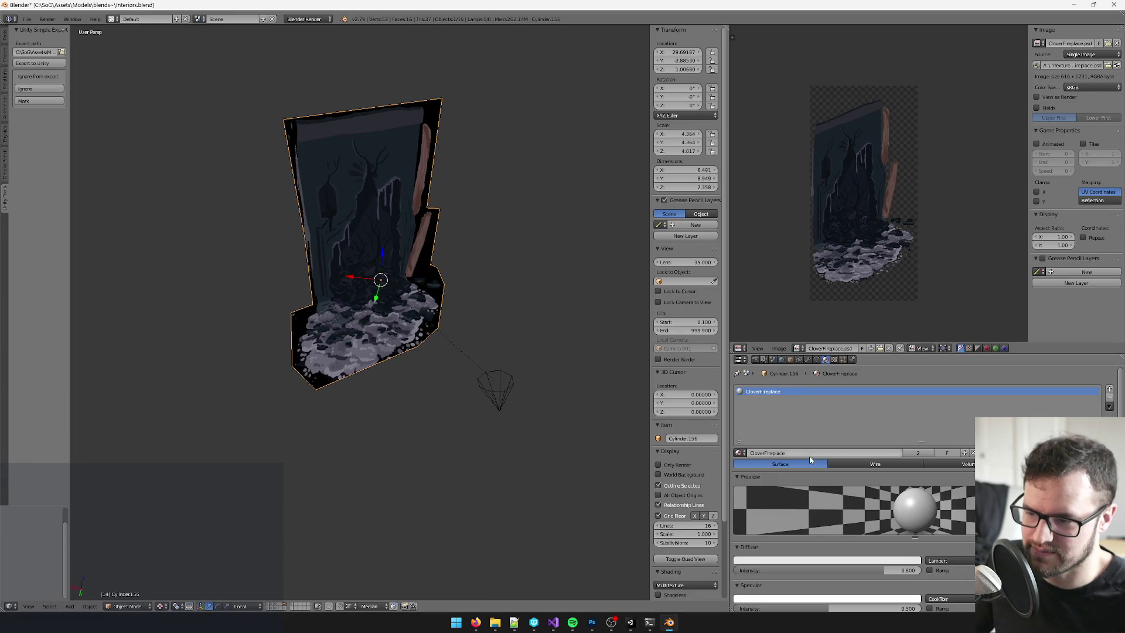
- Make the fireplace material single-user as CloverFireplaceRepairedTex, select CloverRepairedFireplace_LOD, and save
click(918, 452)
text(CloverFireplaceRepairedTex)
key(Return)
scroll(528, 405, up, 2)
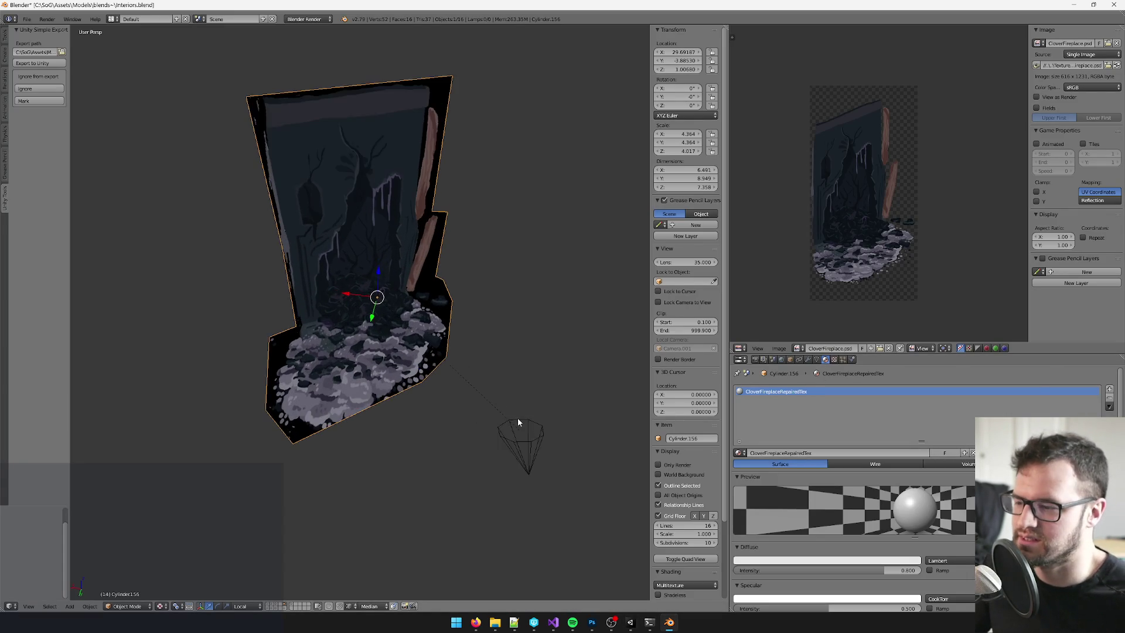
right_click(518, 422)
alt+right_click(519, 421)
click(520, 427)
key(ctrl+s)
click(520, 421)
- Put the fireplace mesh in Edit Mode and search the UV editor's images for 'clover'
scroll(506, 381, up, 1)
right_click(419, 294)
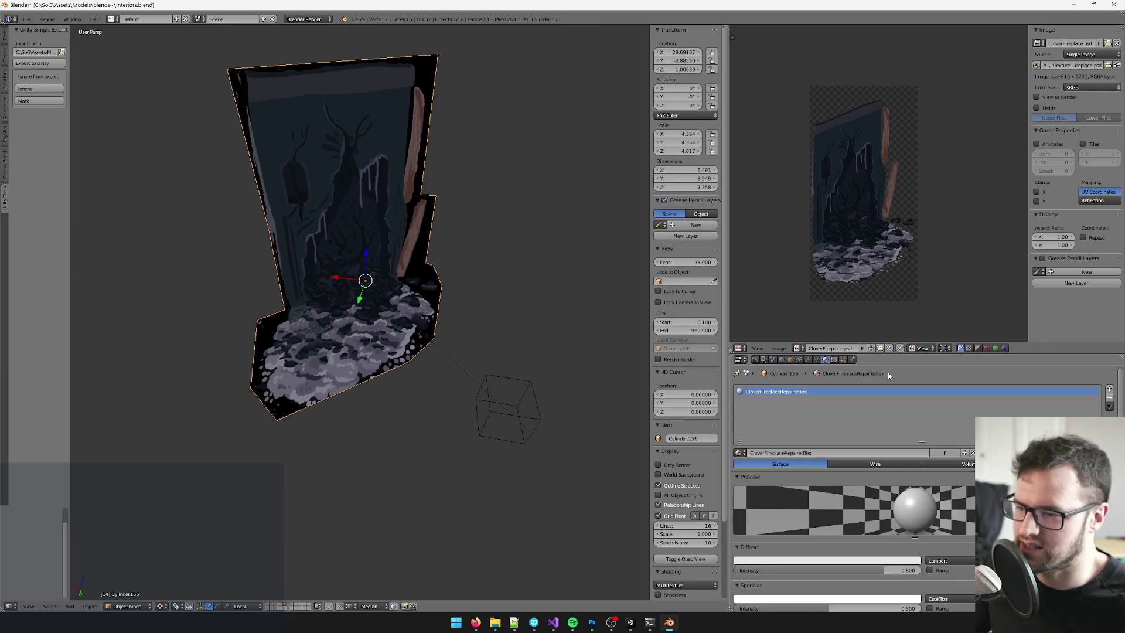
key(Tab)
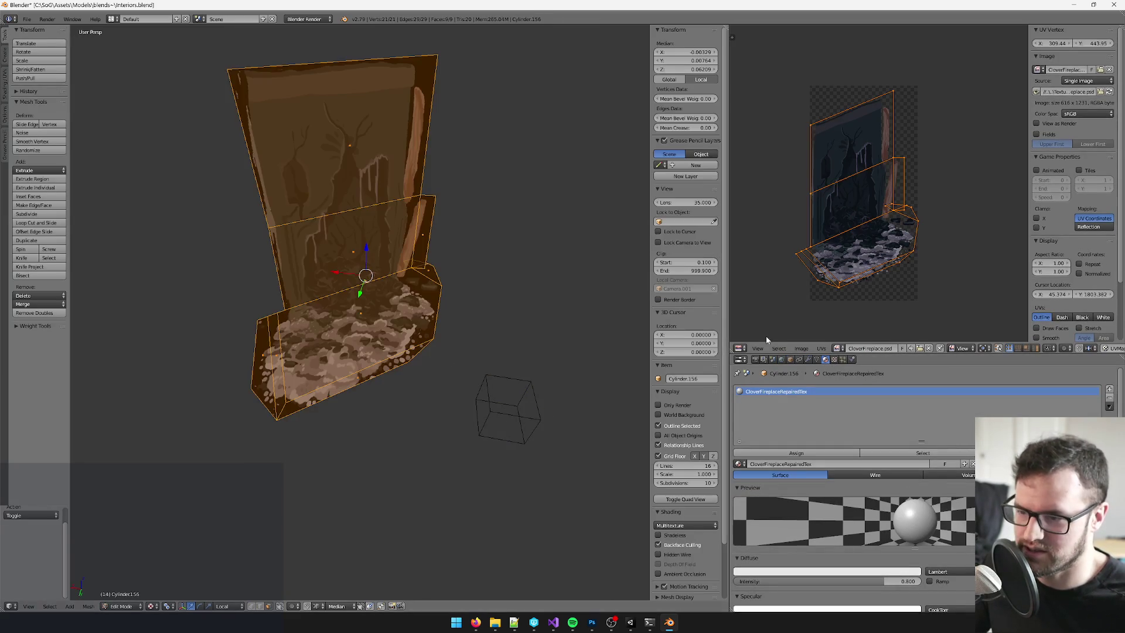
click(837, 348)
text(clover)
click(801, 349)
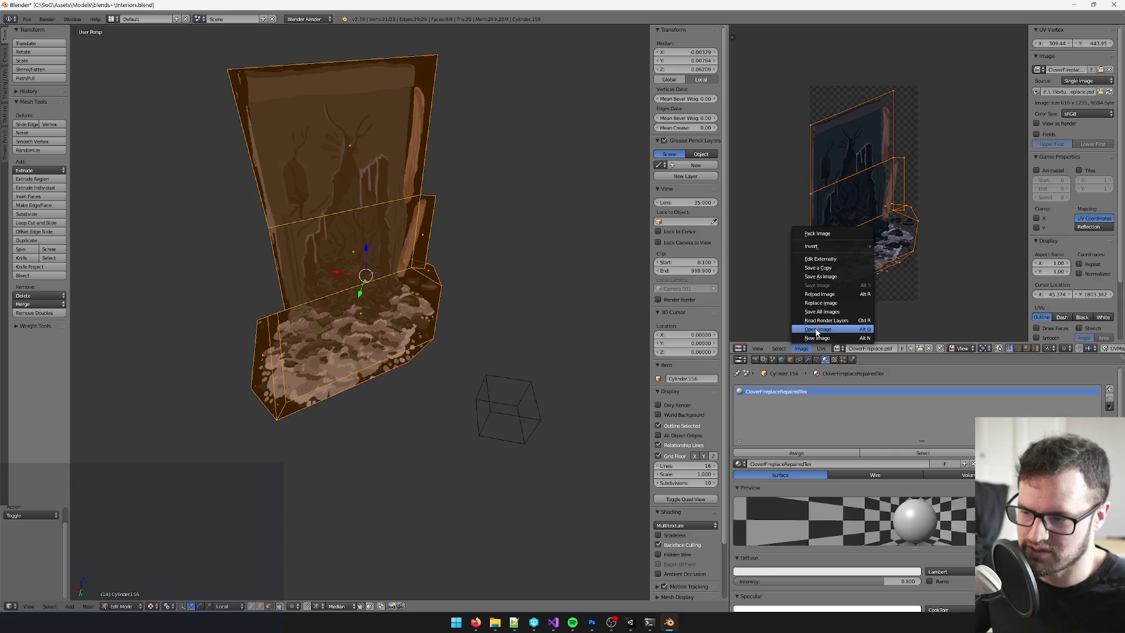
- Load CloverFireplaceRepairedTex.psd in the UV editor and orbit to check it on the fireplace
click(820, 331)
click(350, 29)
text(cloverfi)
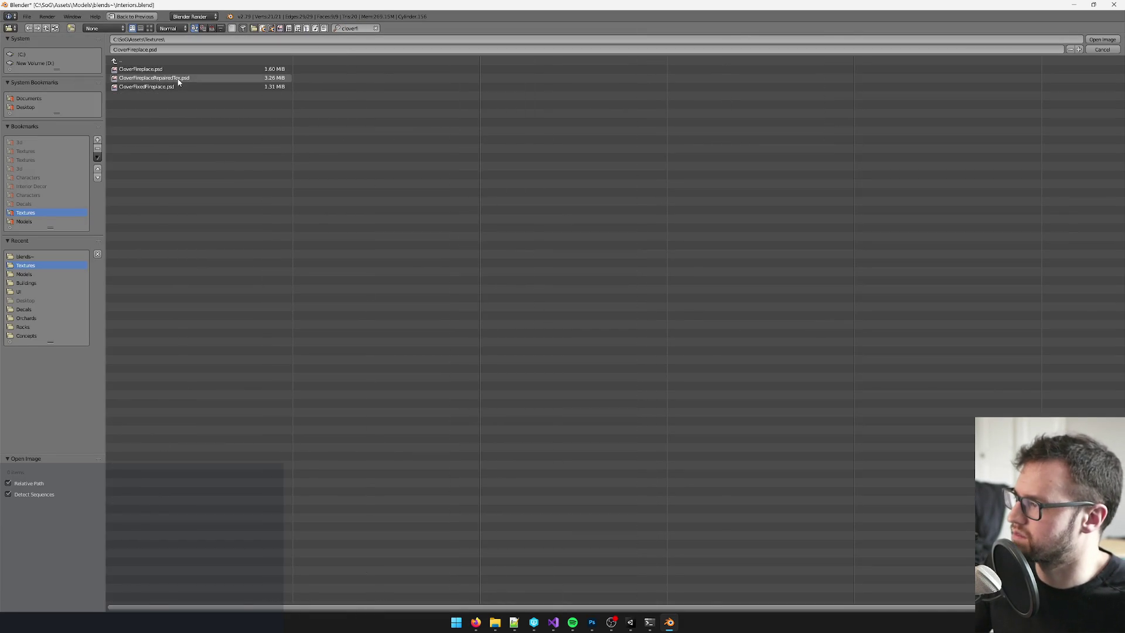
double_click(181, 79)
mouse_move(457, 206)
mouse_down()
mouse_move(441, 237)
mouse_move(452, 246)
mouse_up()
mouse_move(854, 236)
mouse_down()
mouse_move(900, 161)
mouse_move(892, 247)
mouse_up()
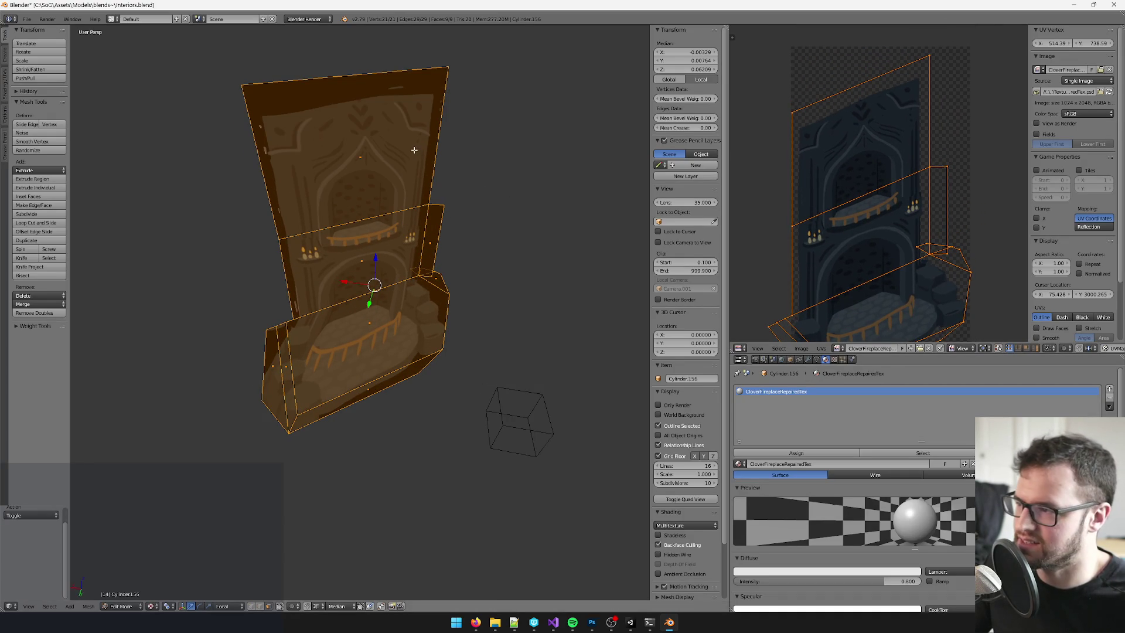
drag(421, 230, 441, 200)
mouse_move(819, 334)
mouse_down()
mouse_move(824, 284)
mouse_move(856, 242)
mouse_up()
drag(353, 235, 344, 253)
drag(338, 201, 445, 281)
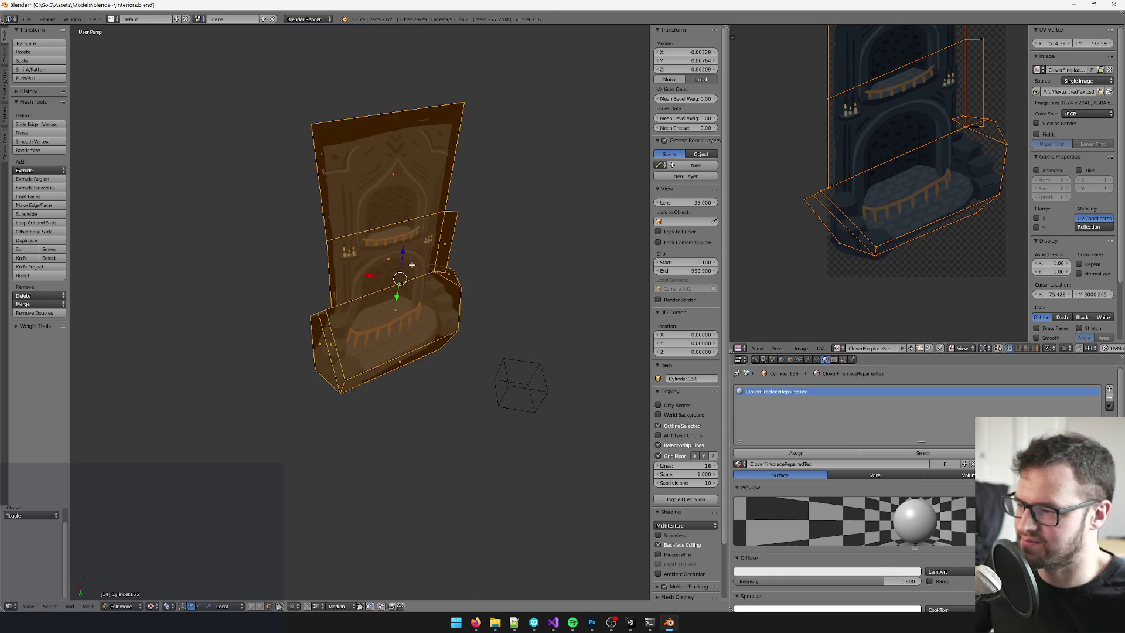
- Return to Object Mode and make the CloverRepairedFireplace_LOD empty the active selection
key(Tab)
right_click(531, 362)
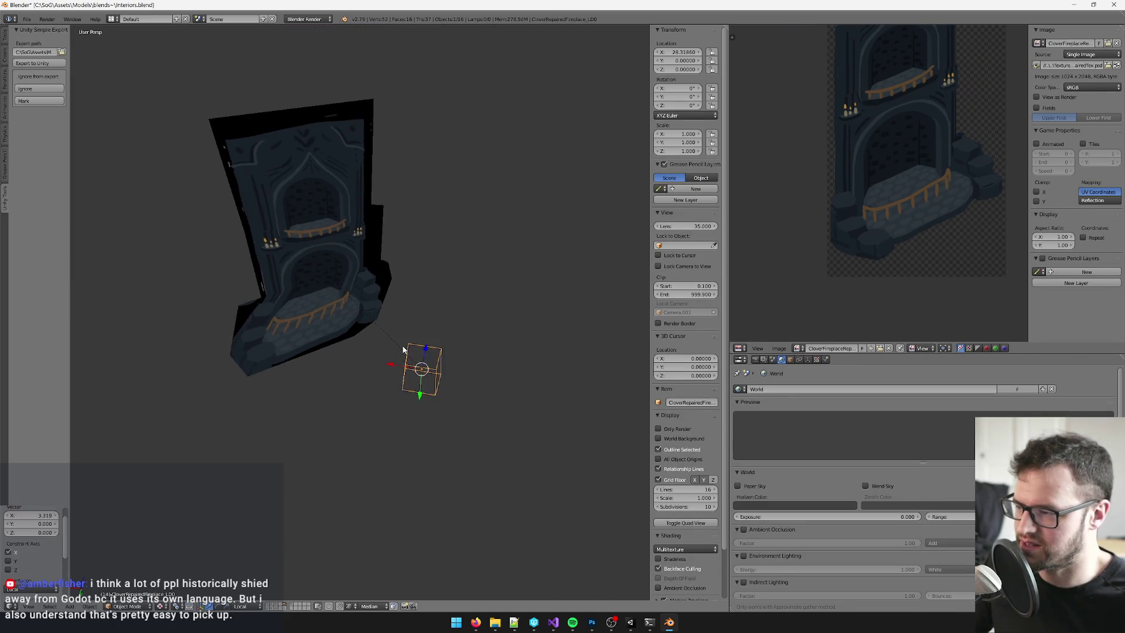
key(ctrl+z)
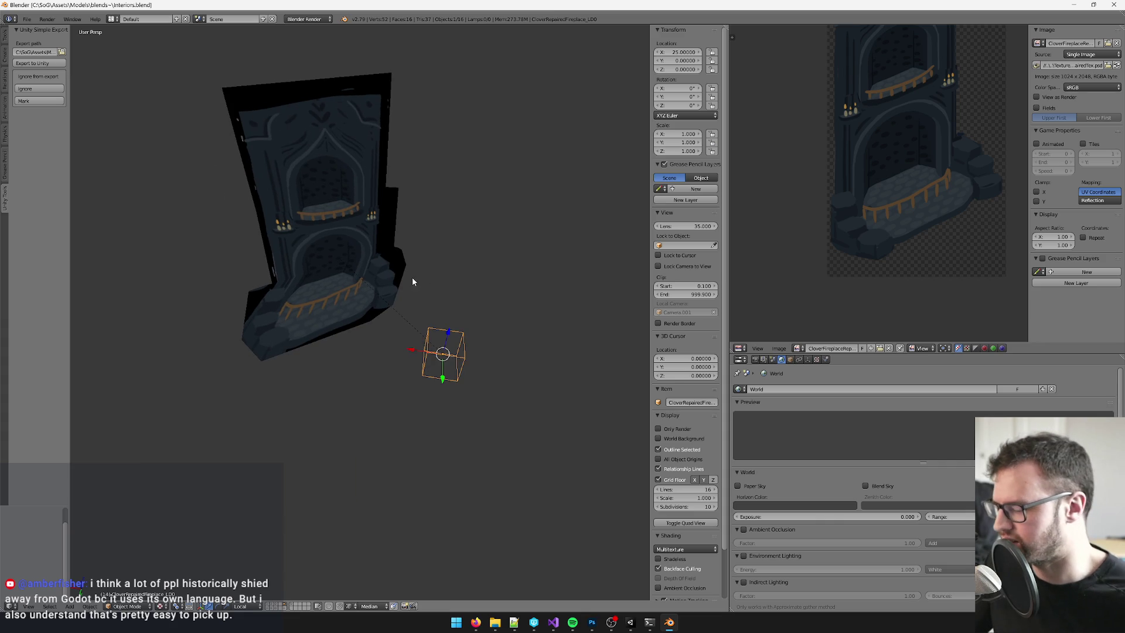
key(ctrl+z)
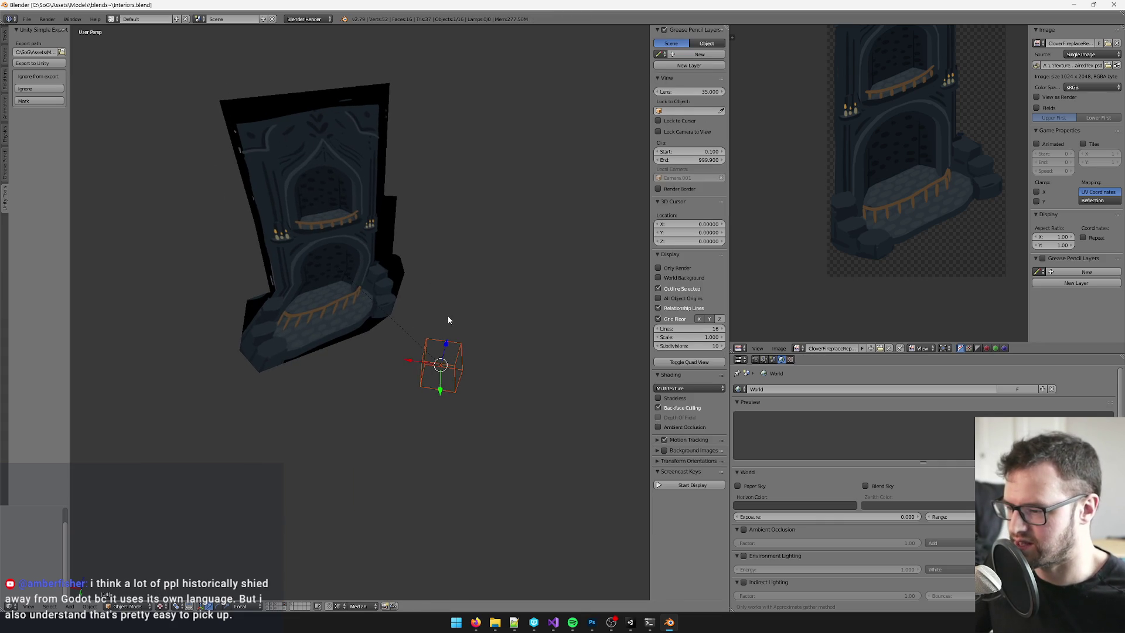
key(ctrl+z)
right_click(459, 337)
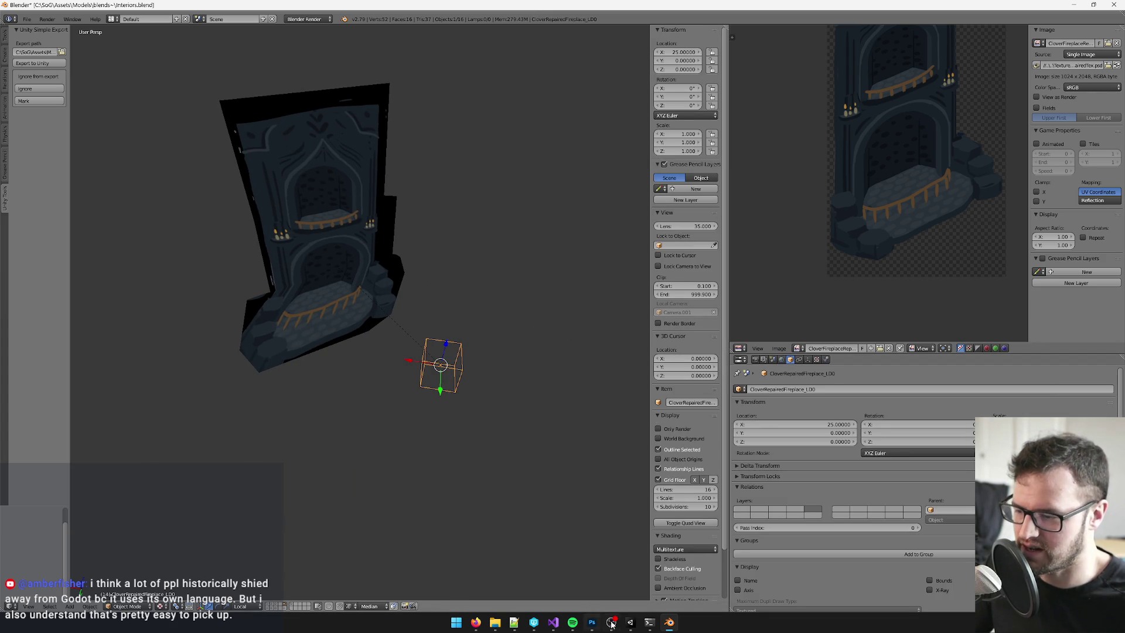
click(631, 622)
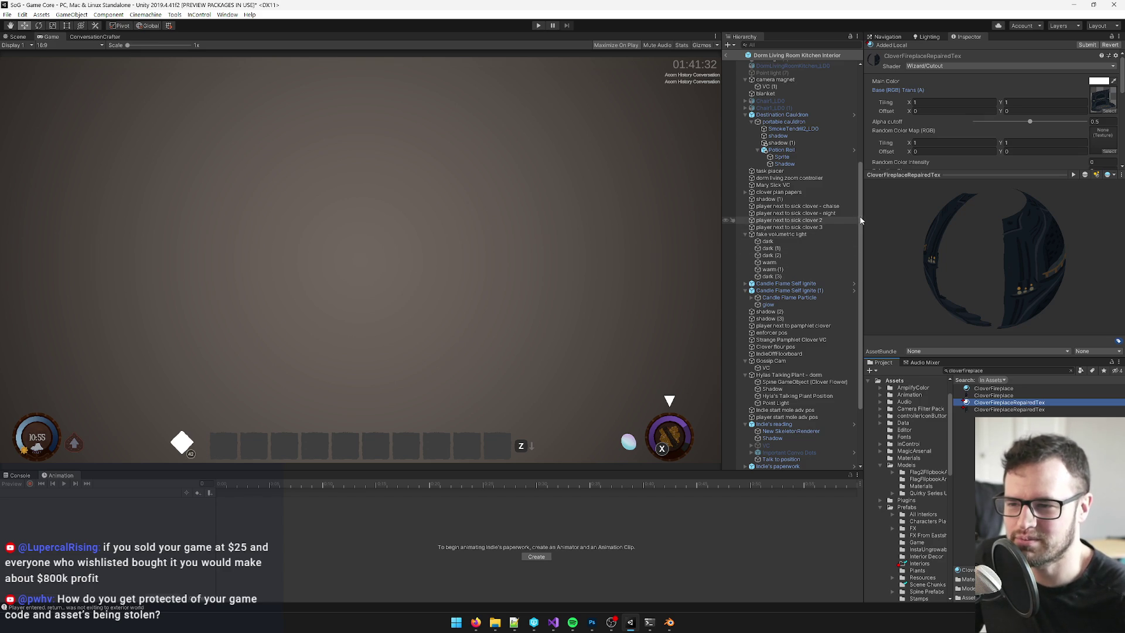
- Drag within the Unity editor to finish the CloverFireplaceRepairedTex material setup
drag(860, 205, 856, 160)
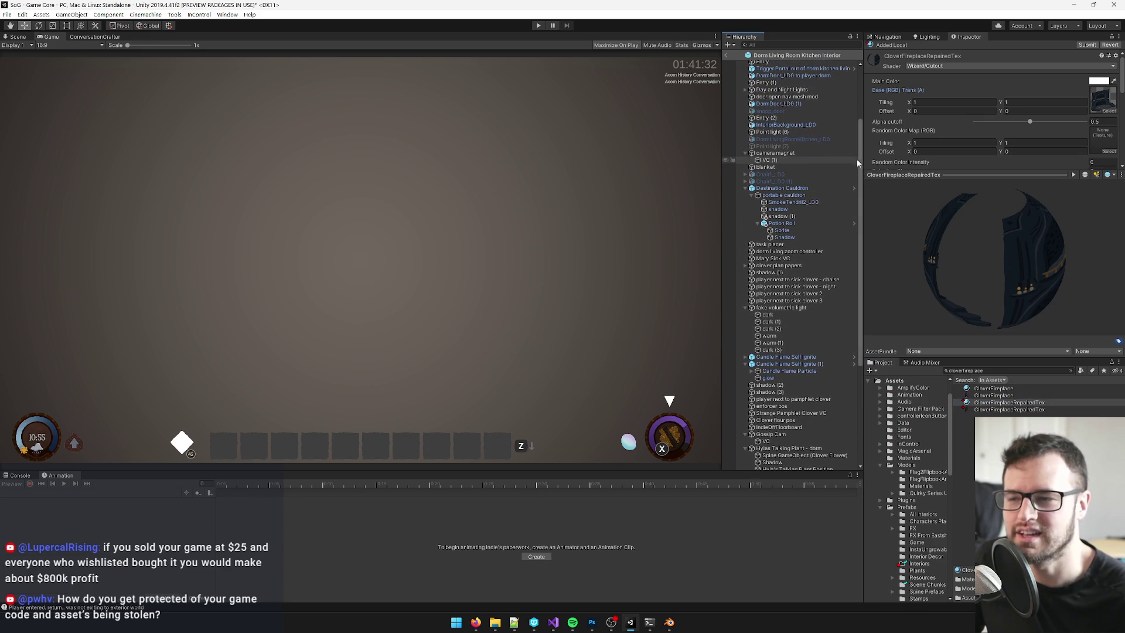
- Show the camera magnet's Camera Magnet settings in the Inspector and fold away its VC (1) child
click(782, 154)
click(745, 153)
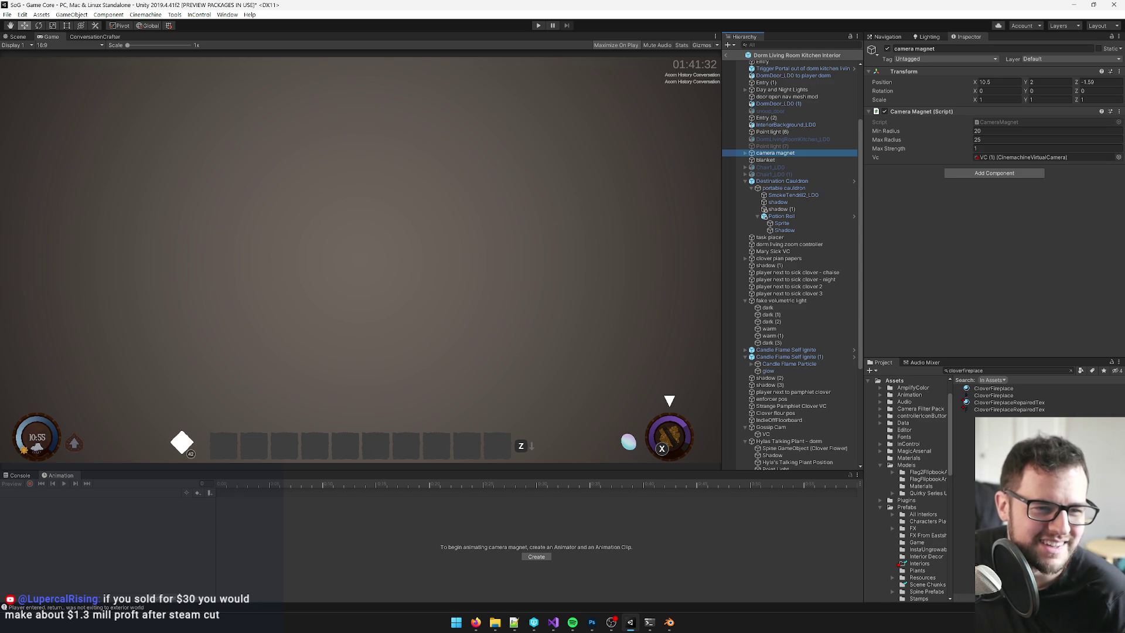
key(alt+Tab)
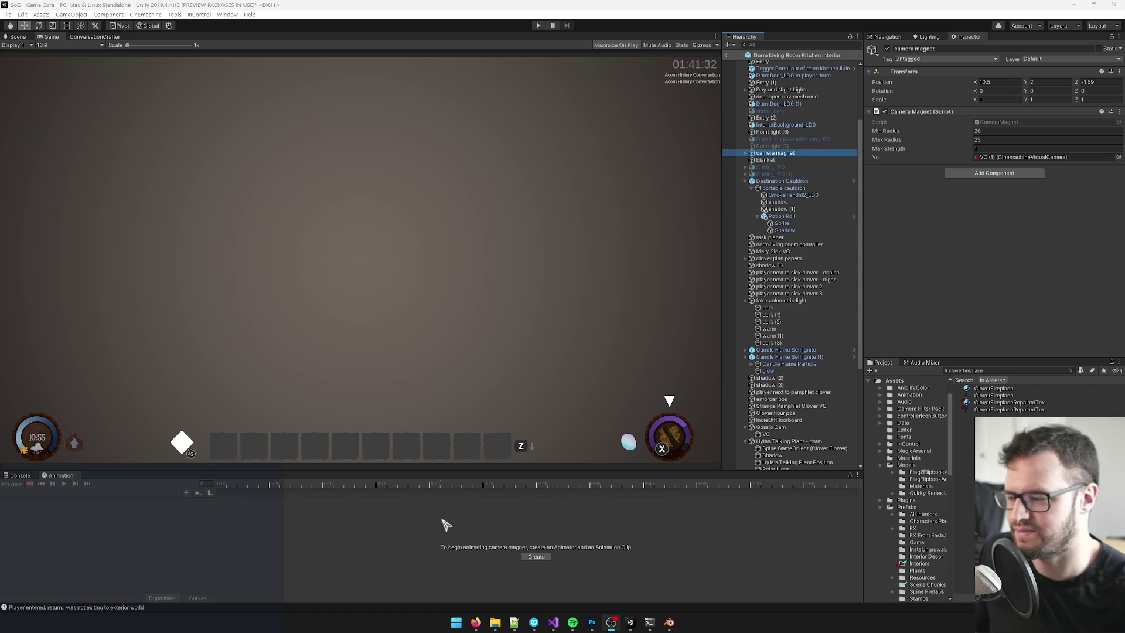
mouse_move(475, 622)
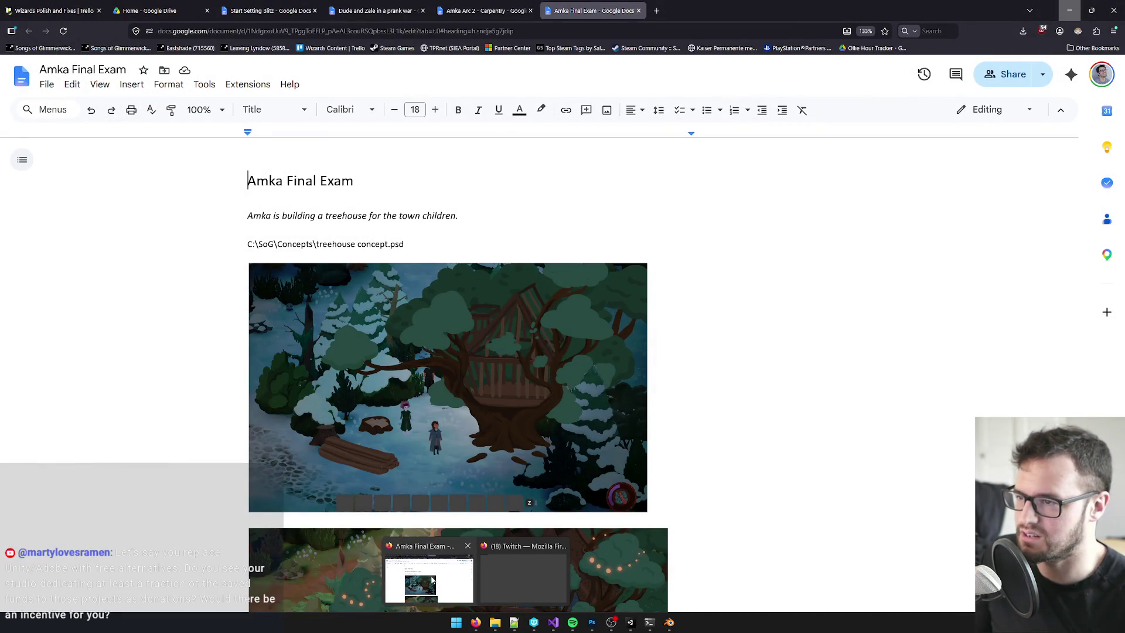
- Search Google for 'steam revenue calculator' in a new Firefox tab
click(432, 580)
click(656, 10)
click(534, 275)
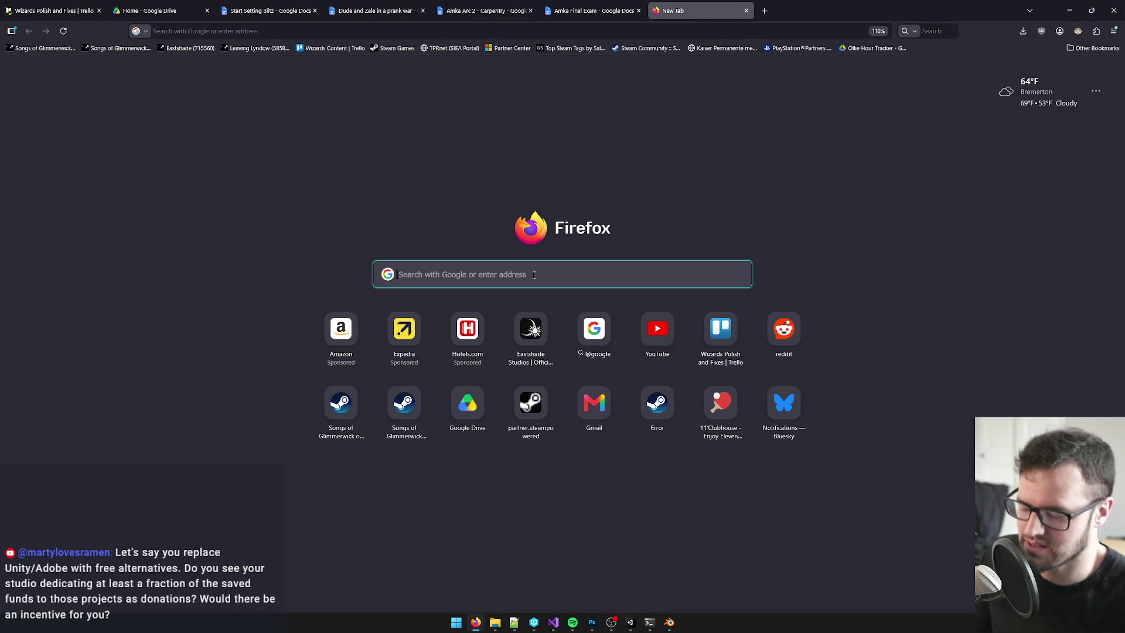
text(steam revenue )
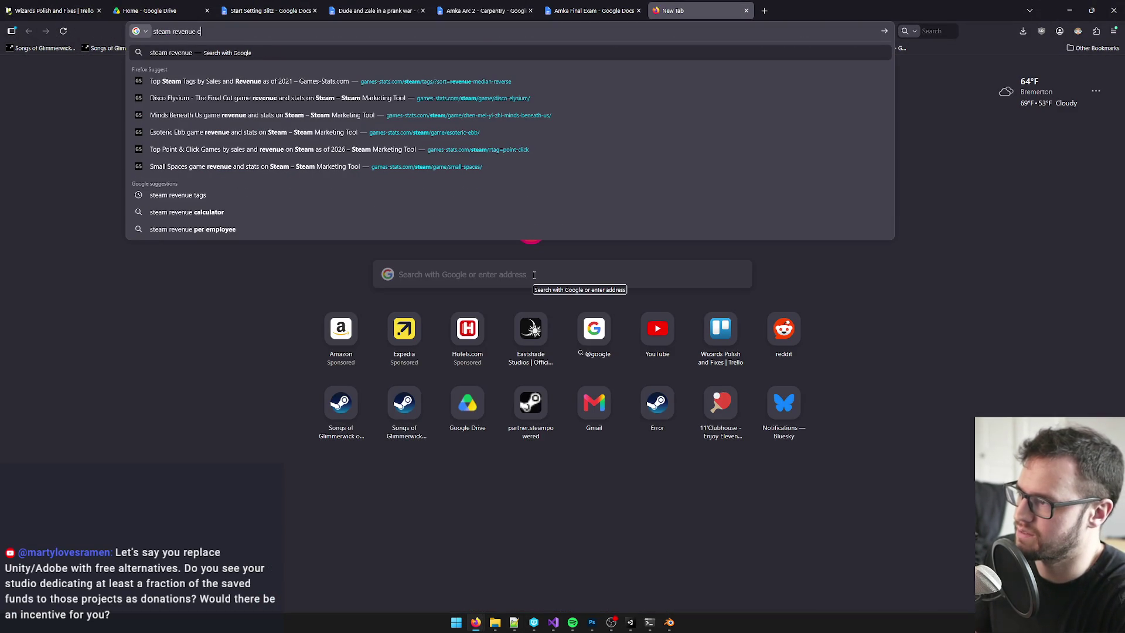
text(calculator)
key(Return)
- Look over the Impress Steam Revenue Calculator, selecting its 512 Steam reviews value
click(379, 187)
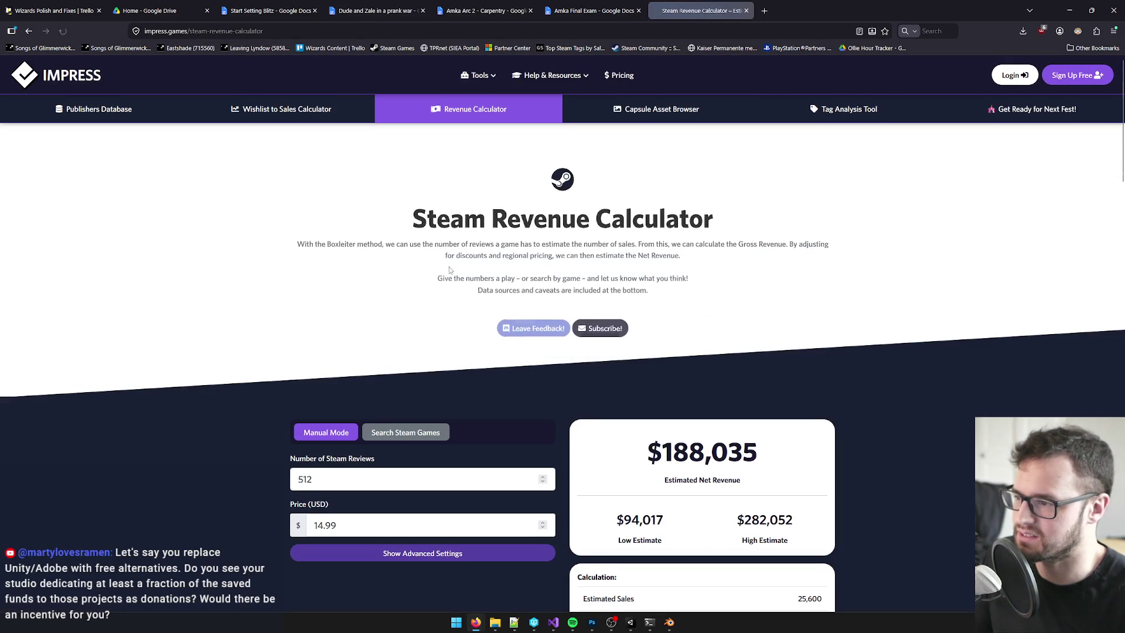
scroll(325, 382, down, 2)
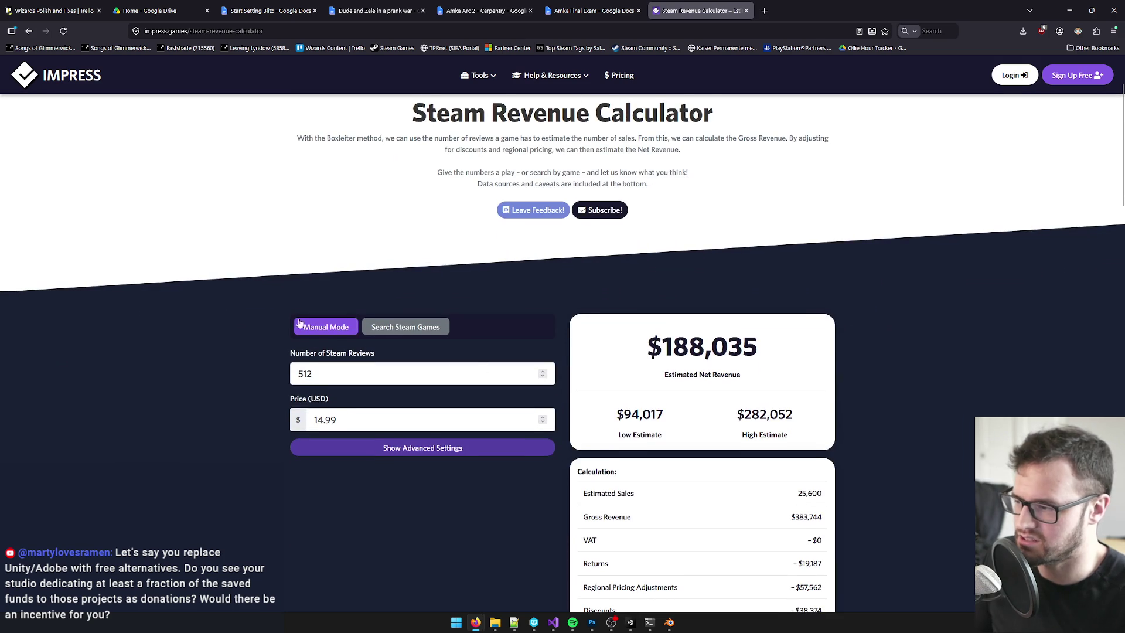
scroll(313, 337, down, 1)
drag(334, 328, 228, 318)
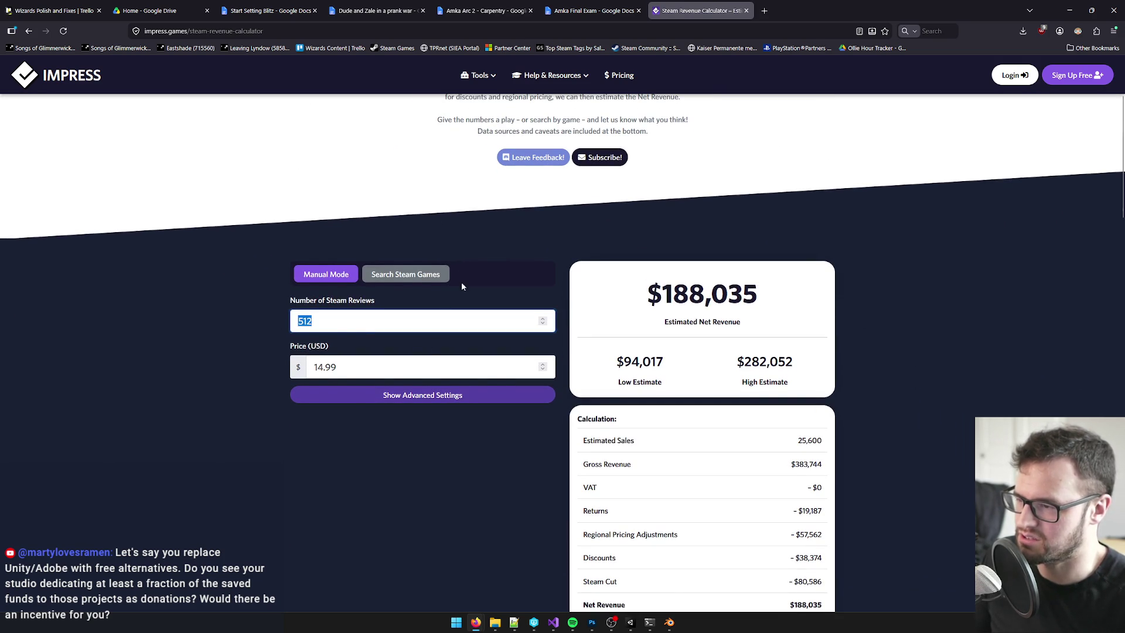
- Return to the results and search 'steam wishlist revenue calculator' instead
key(alt+Left)
click(167, 86)
text(wishlist)
key(Return)
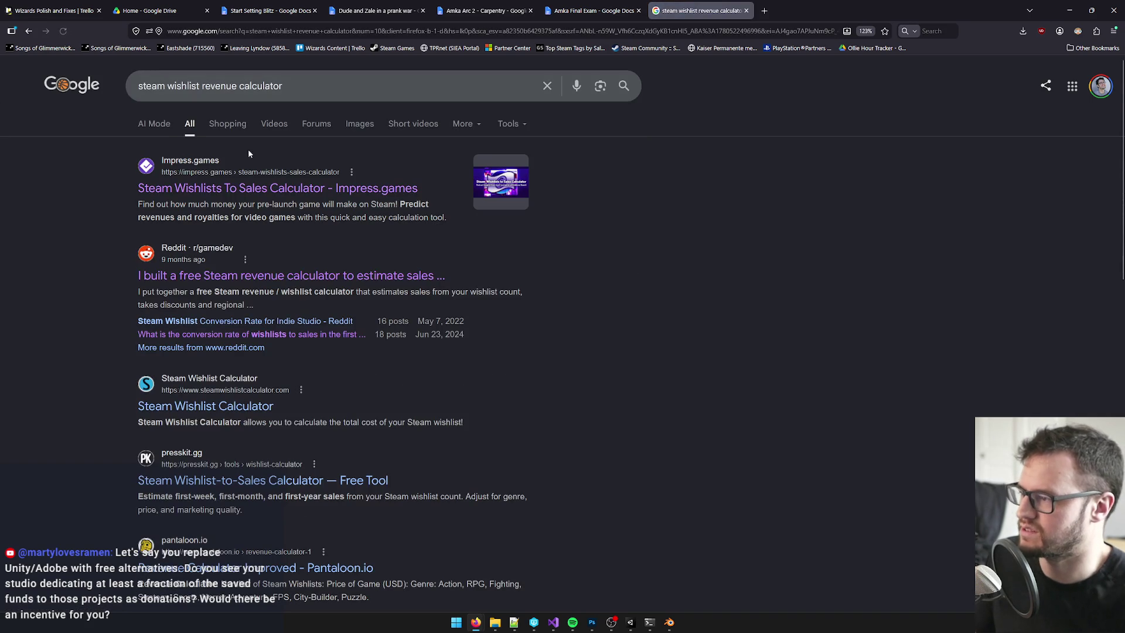
- Open the Impress Wishlists To Sales Calculator and enter 200000 wishlists at a $24.99 price
click(230, 188)
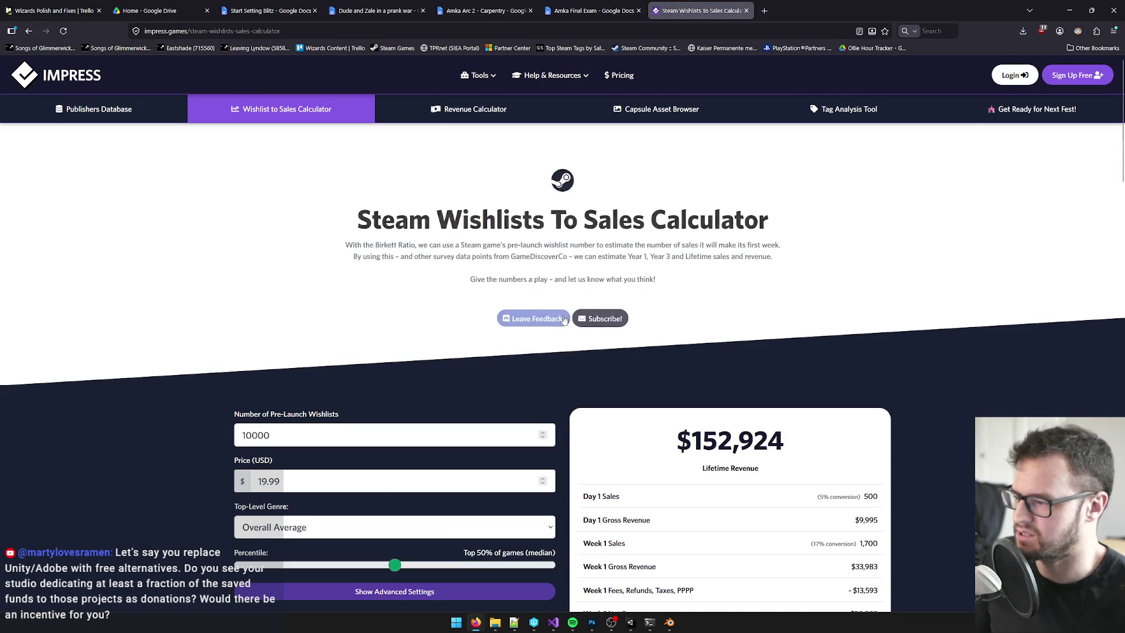
scroll(845, 371, down, 1)
scroll(845, 371, down, 1)
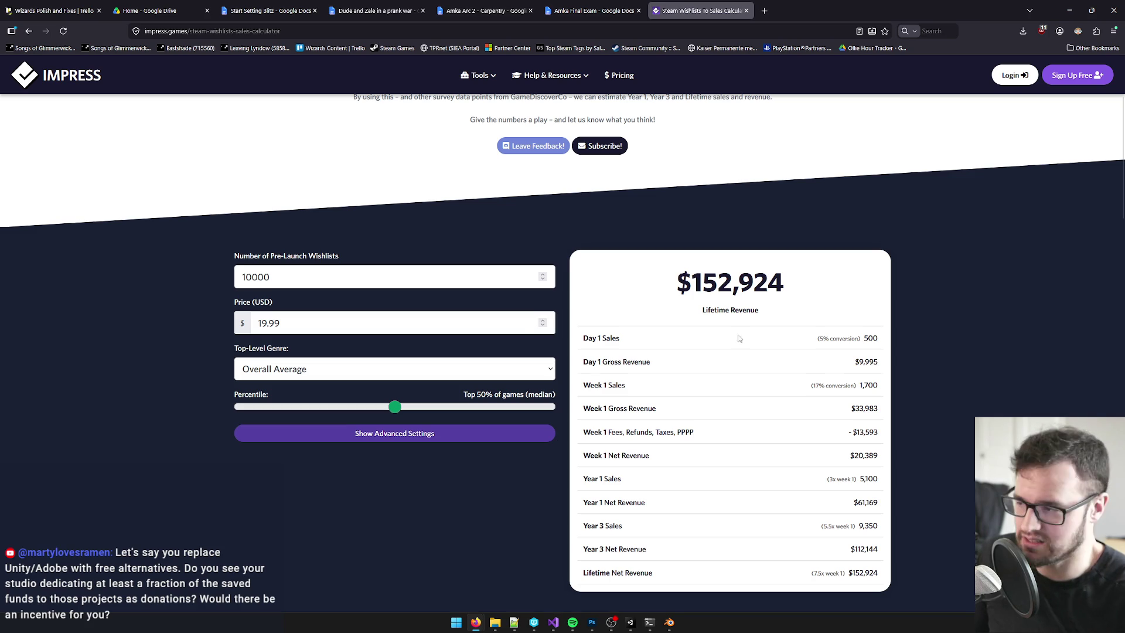
drag(253, 277, 242, 277)
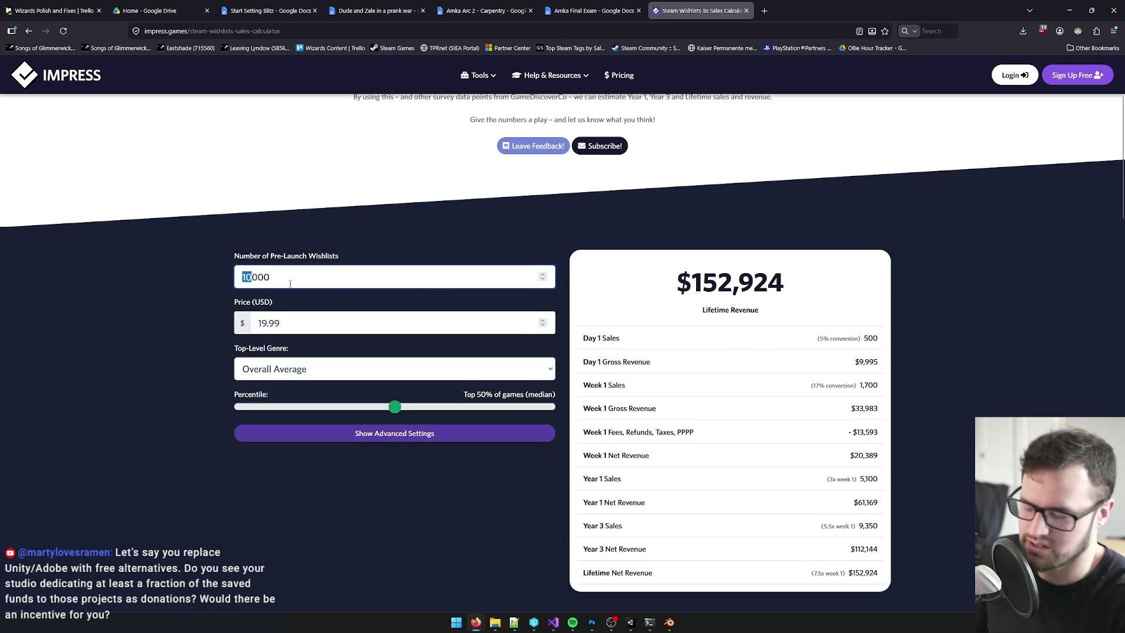
text(200)
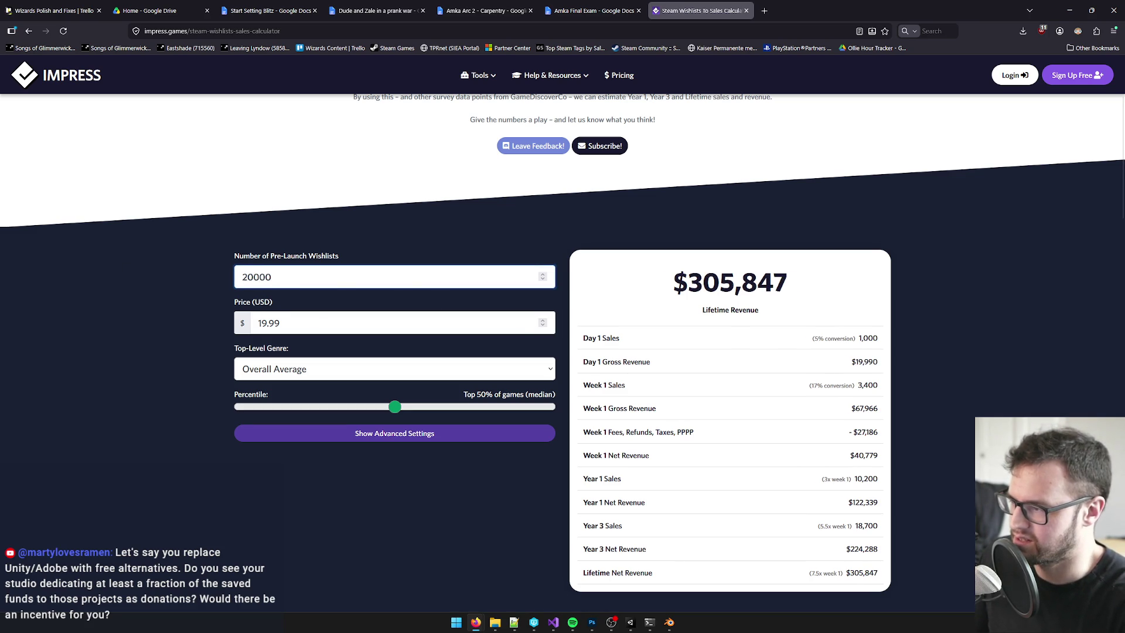
text(0)
drag(281, 323, 226, 323)
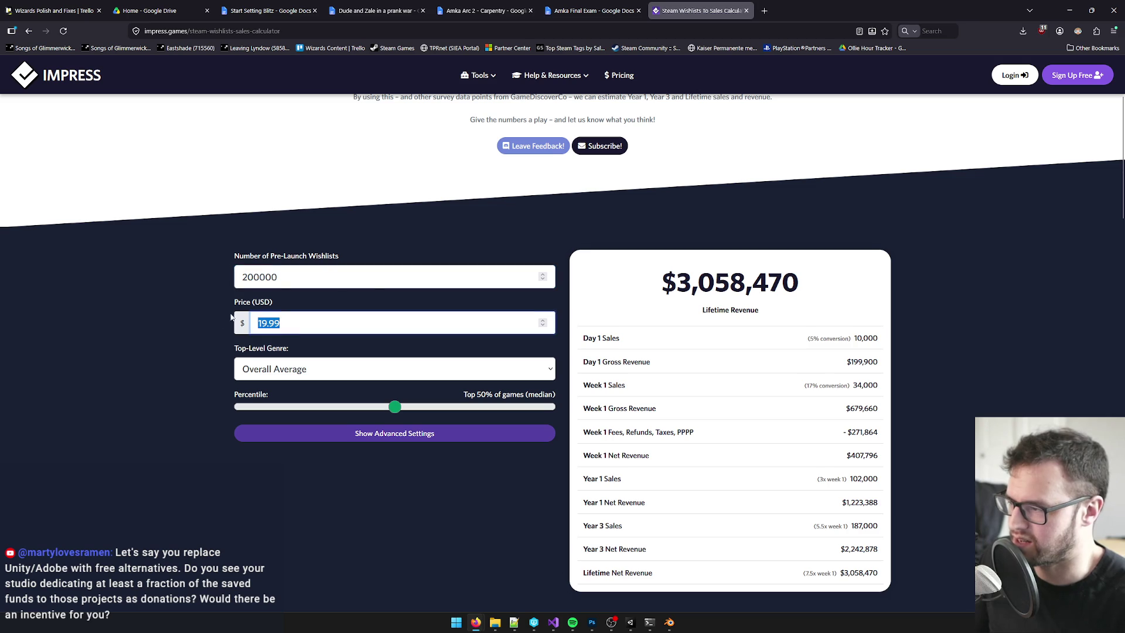
text(24)
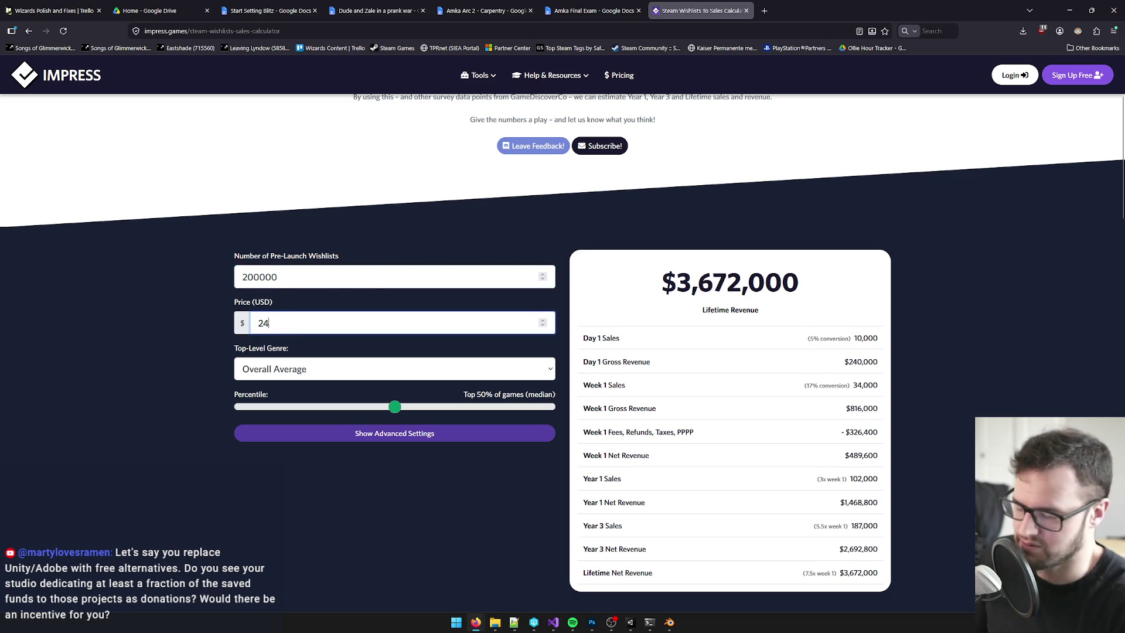
text(.99)
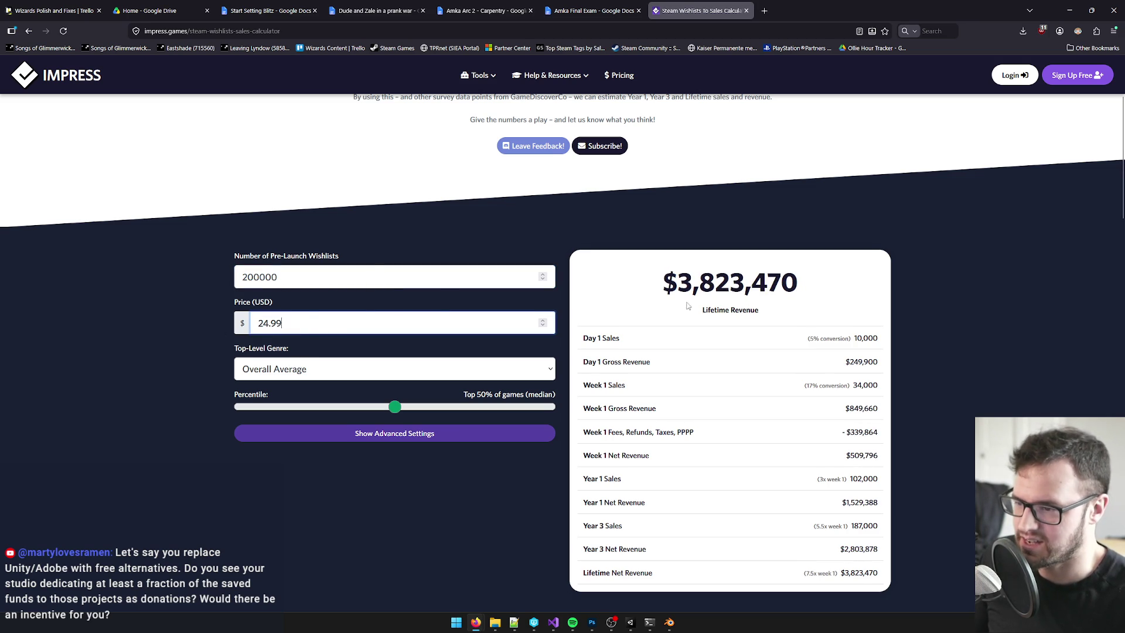
- Review the revenue figures, set the percentile near Top 53%, and reveal advanced settings
drag(680, 281, 751, 282)
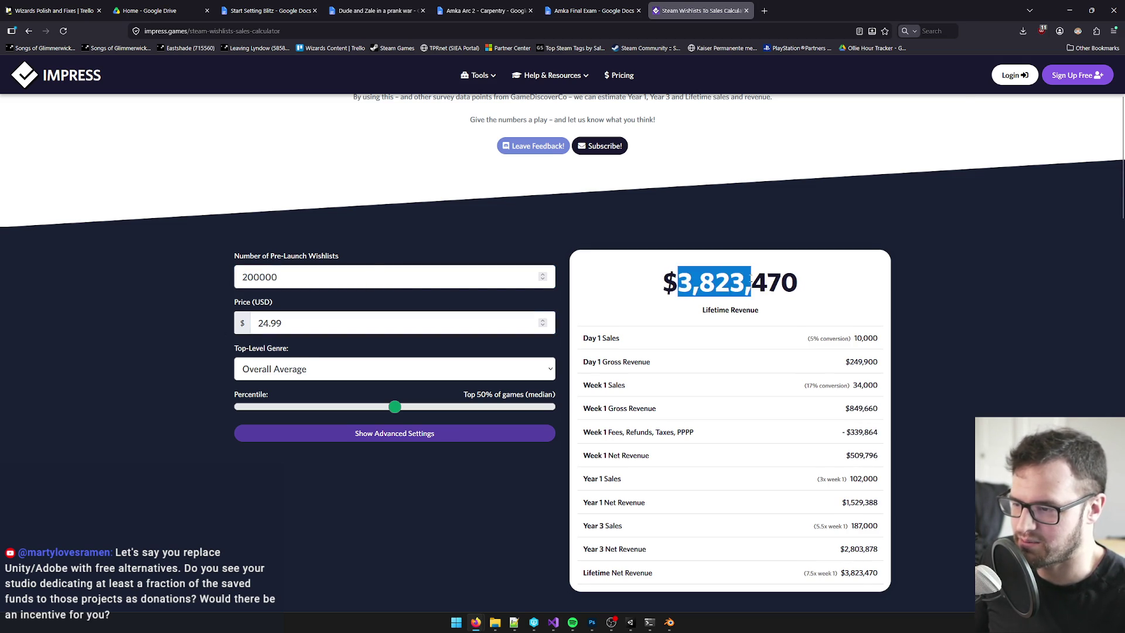
click(765, 279)
drag(584, 572, 890, 575)
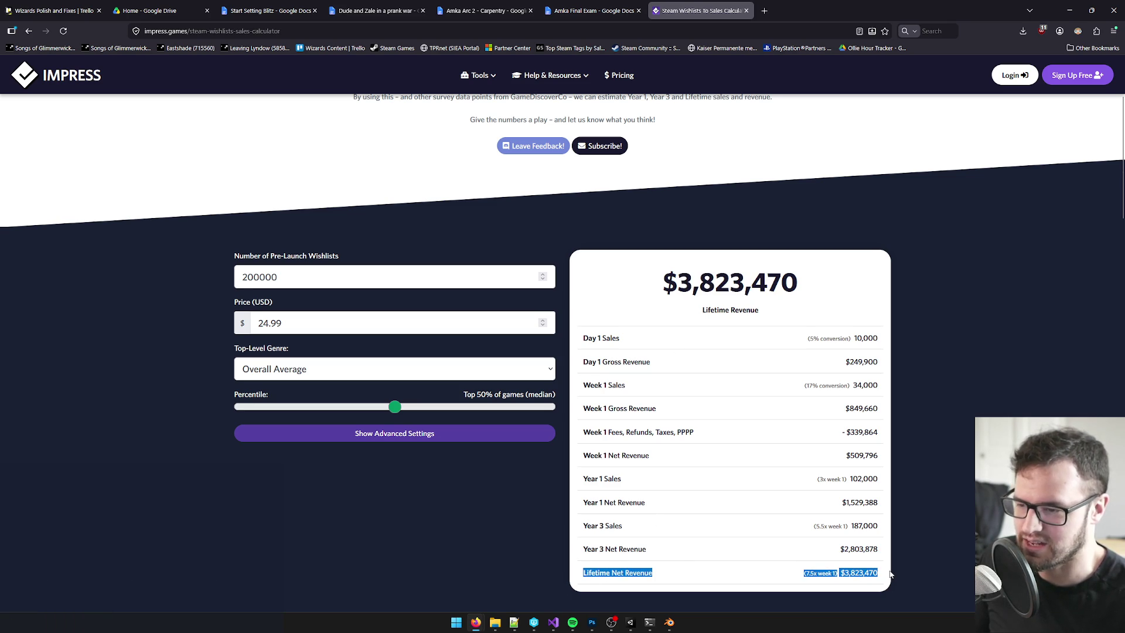
click(1032, 311)
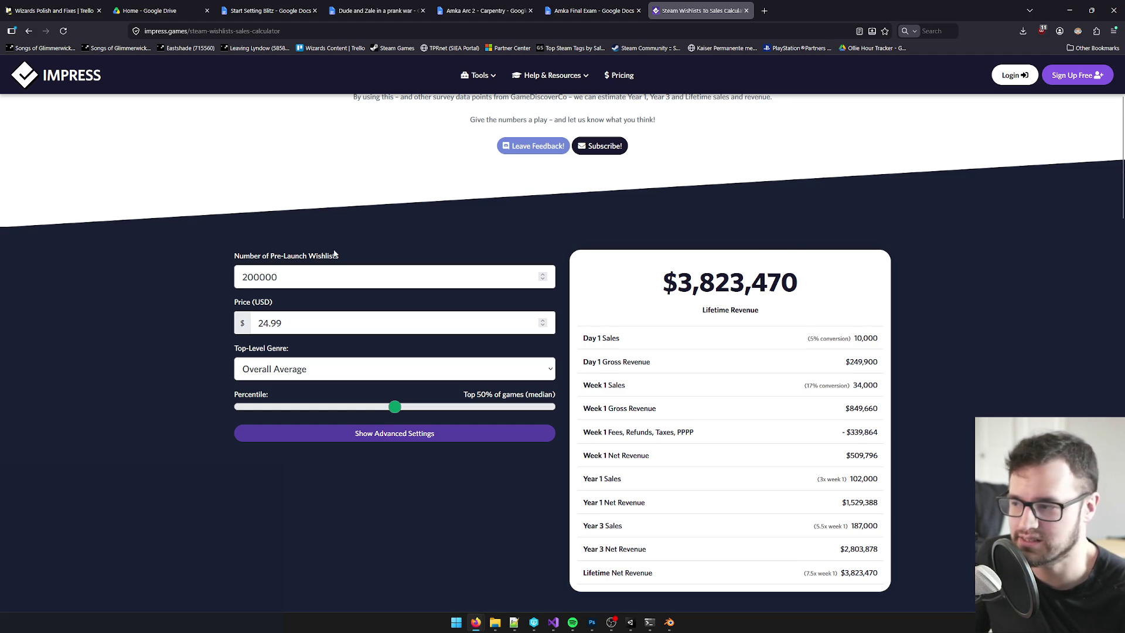
mouse_move(395, 406)
mouse_down()
mouse_move(379, 407)
mouse_move(404, 408)
mouse_up()
click(395, 433)
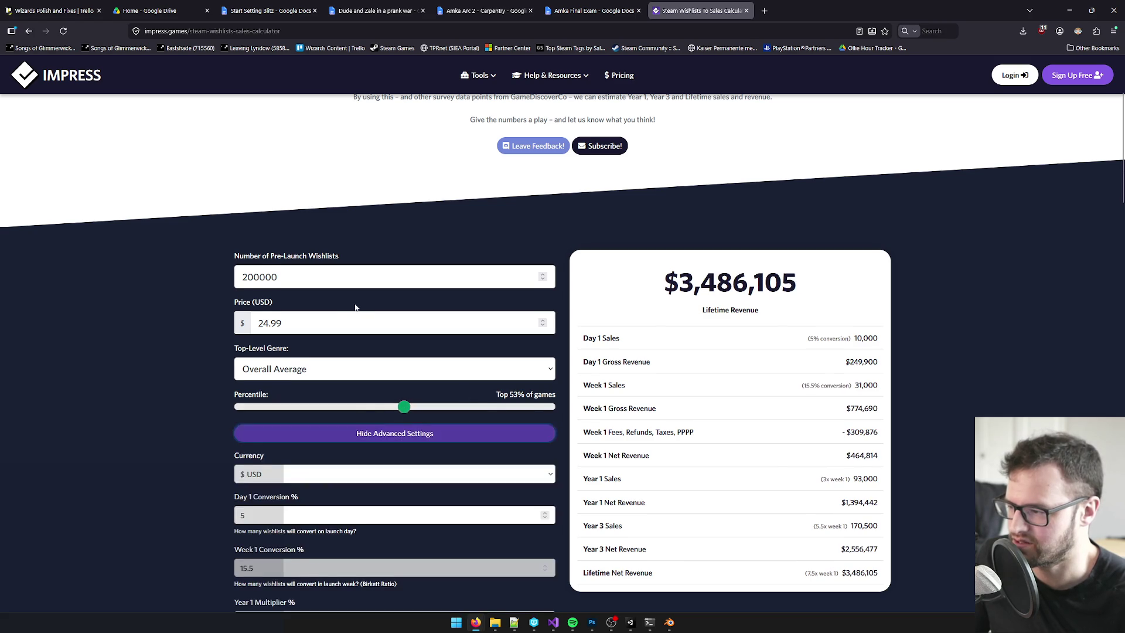
- Compare lifetime revenue at Top 51%, 71% ($1,799,280), 41% and 37% percentiles
scroll(351, 328, down, 3)
drag(411, 298, 395, 301)
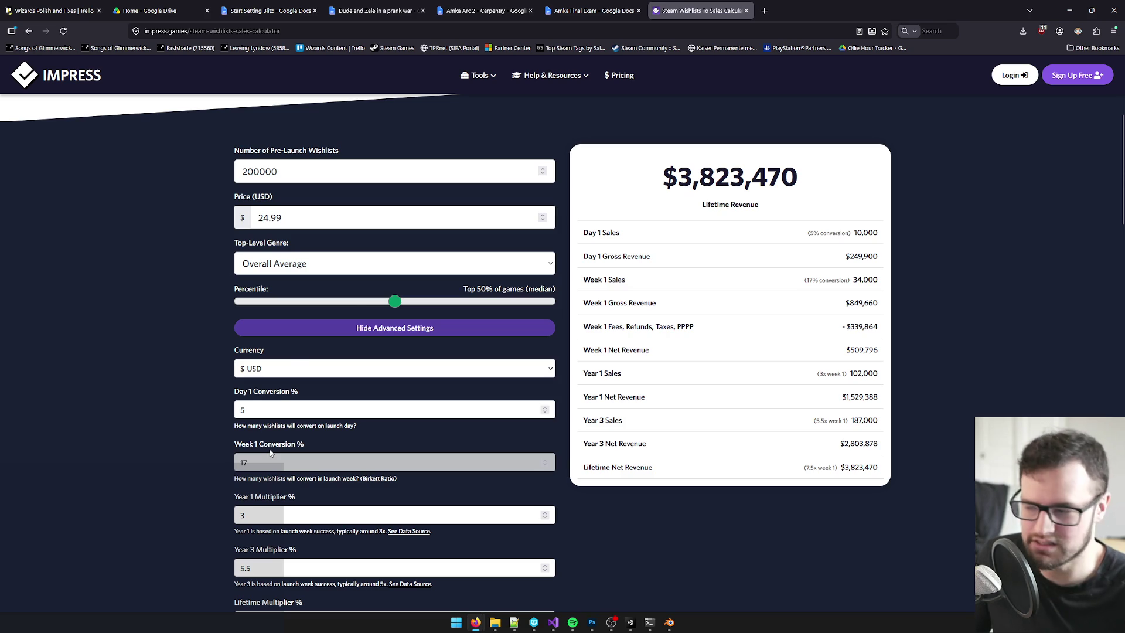
mouse_move(392, 303)
mouse_down()
mouse_move(378, 301)
mouse_move(458, 302)
mouse_up()
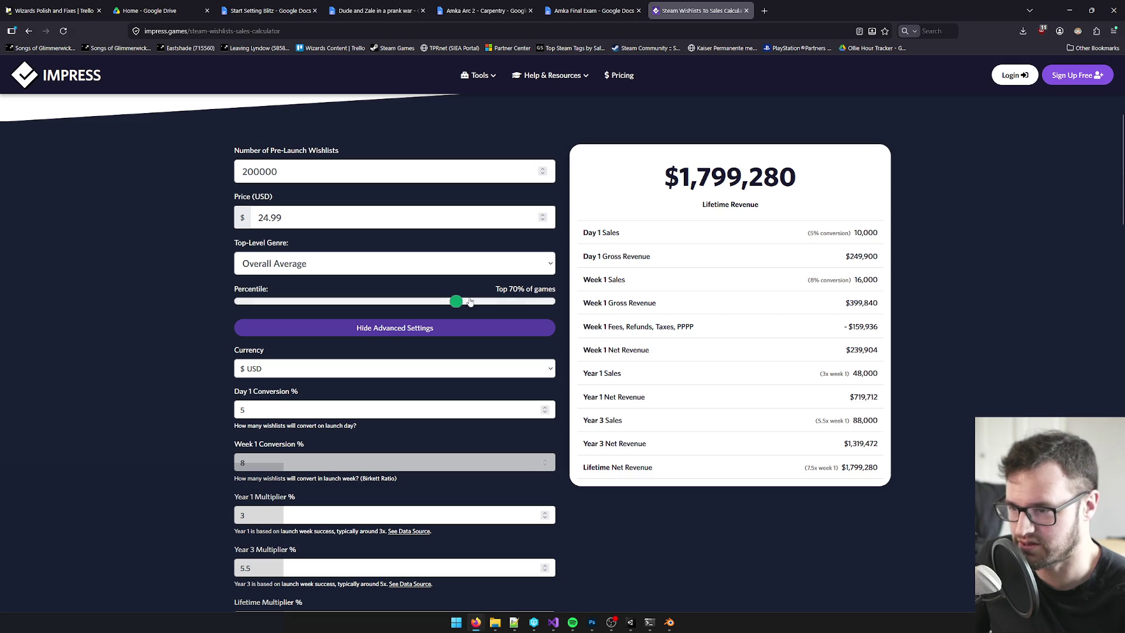
double_click(793, 176)
drag(456, 301, 257, 311)
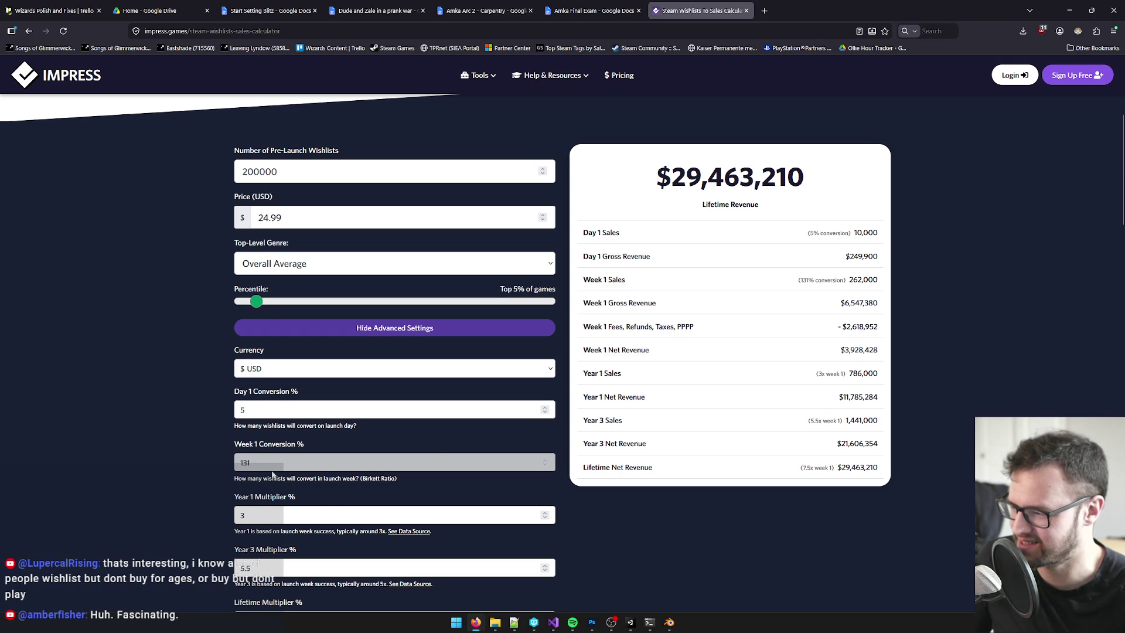
mouse_move(256, 301)
mouse_down()
mouse_move(424, 302)
mouse_move(259, 302)
mouse_move(244, 316)
mouse_move(267, 314)
mouse_up()
- Check revenue at Top 11%, then close the calculator tab and minimize Firefox back to Unity
drag(669, 177, 752, 178)
click(743, 174)
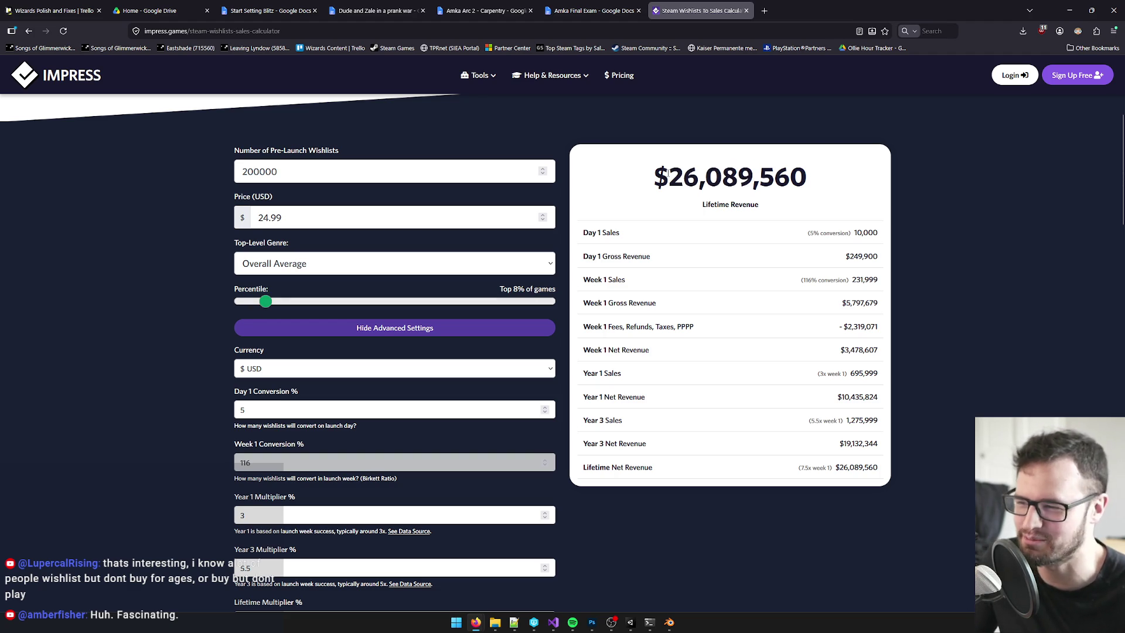
drag(265, 301, 416, 301)
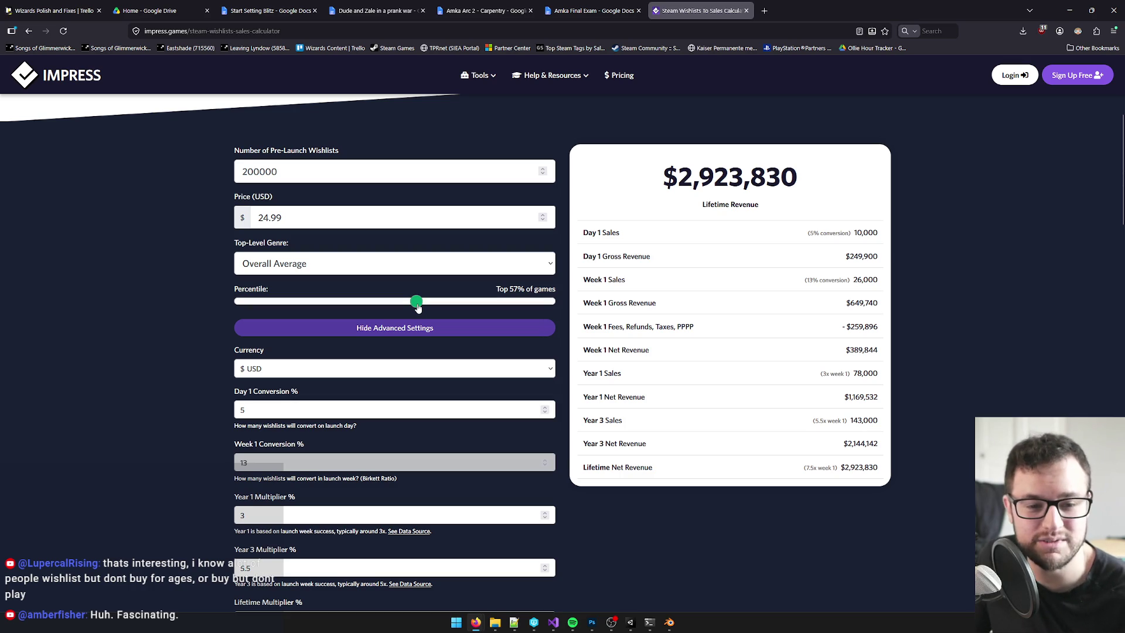
drag(652, 179, 784, 180)
click(774, 184)
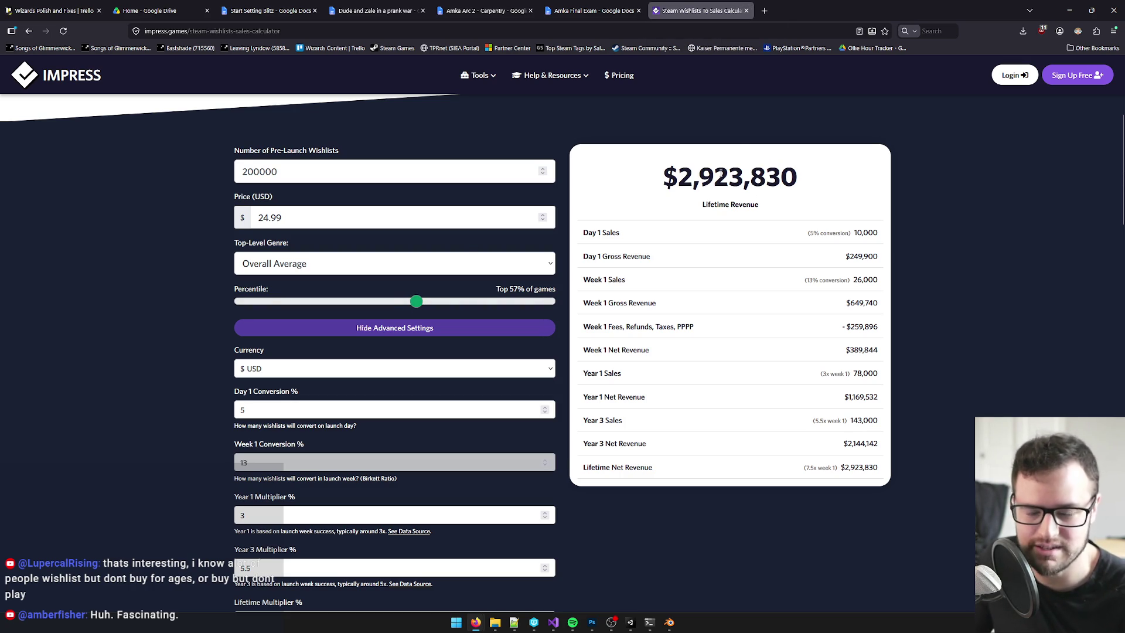
click(746, 10)
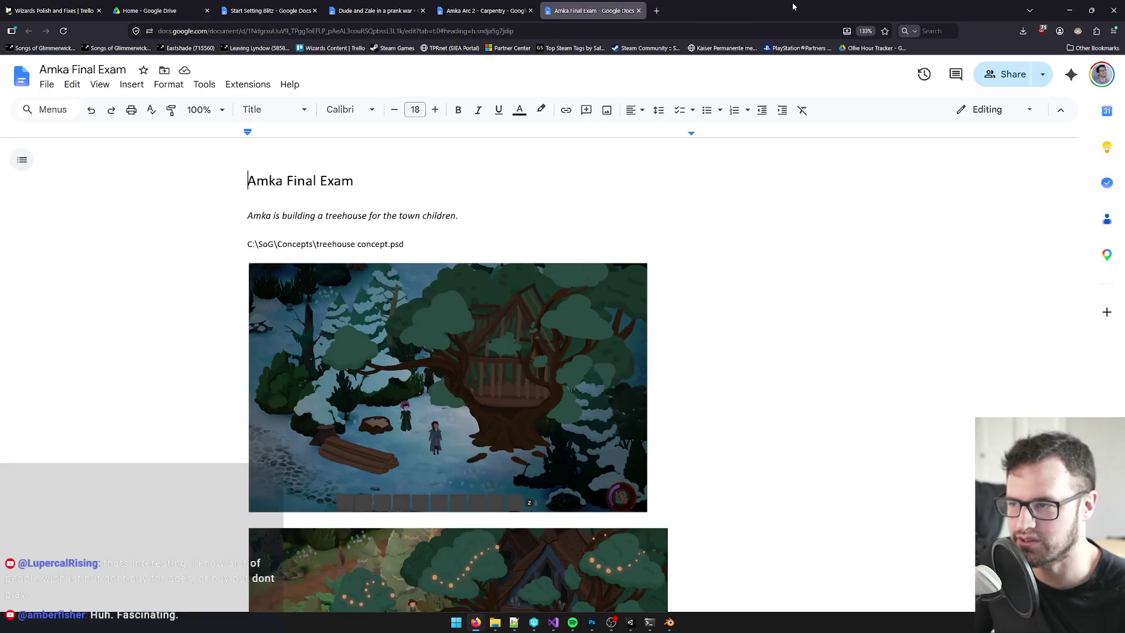
click(1069, 10)
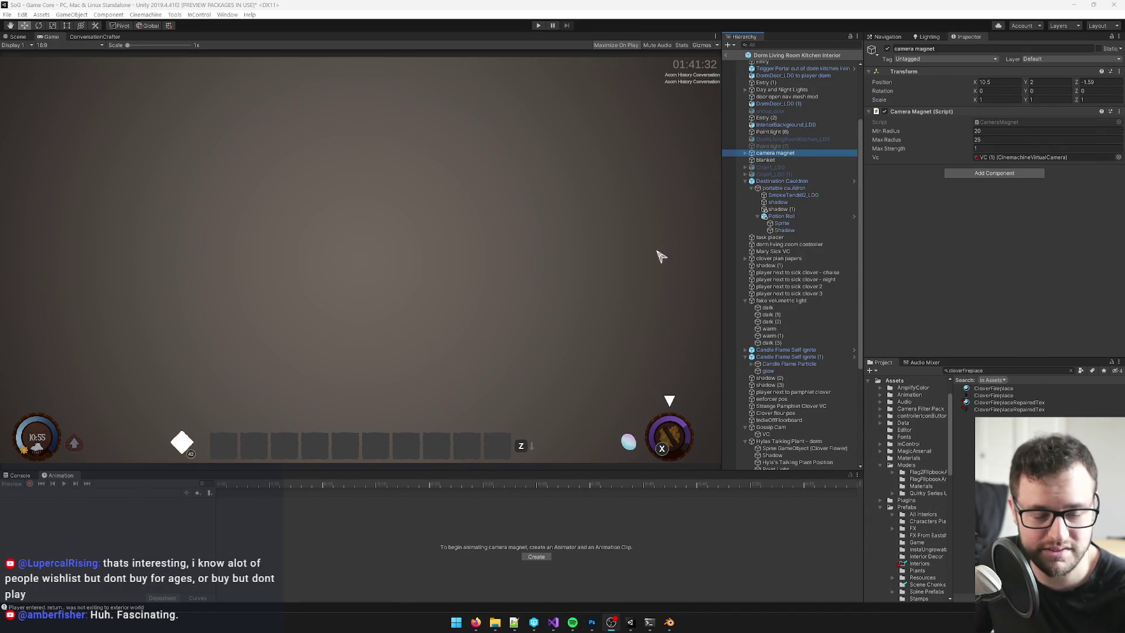
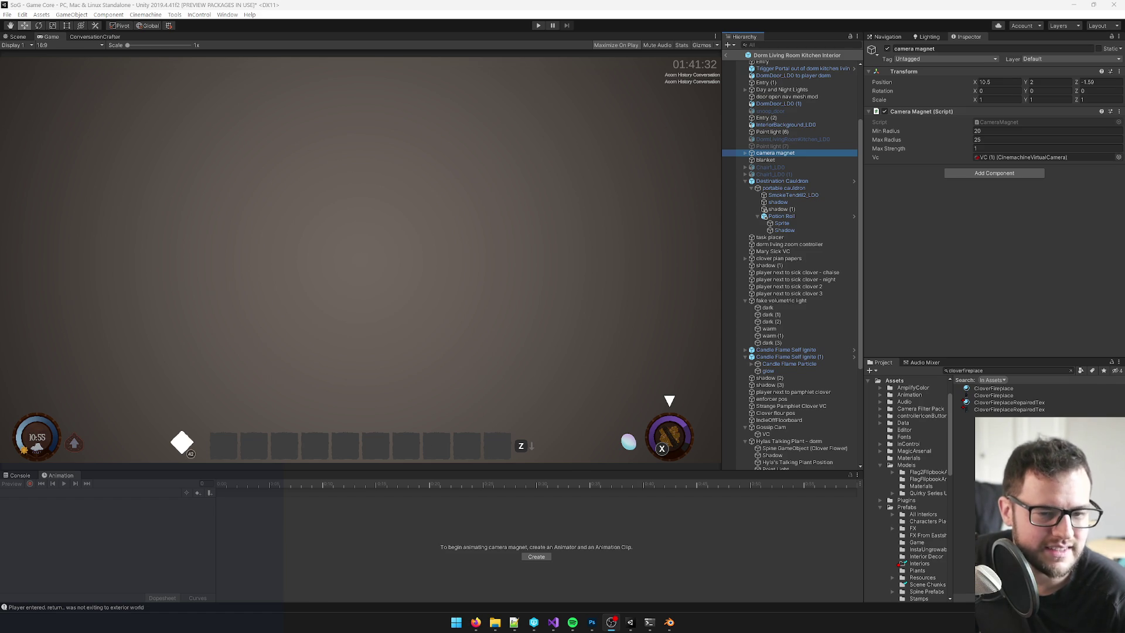
- Undo the accidental move of Day and Night Lights and select Point light (6)
click(422, 238)
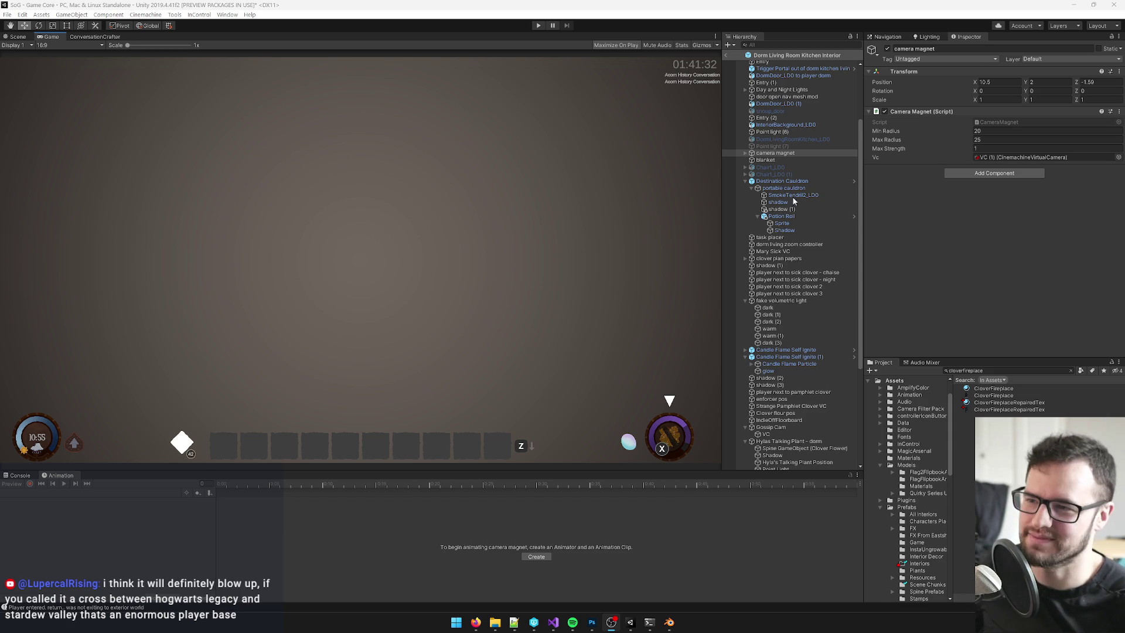
scroll(820, 228, up, 3)
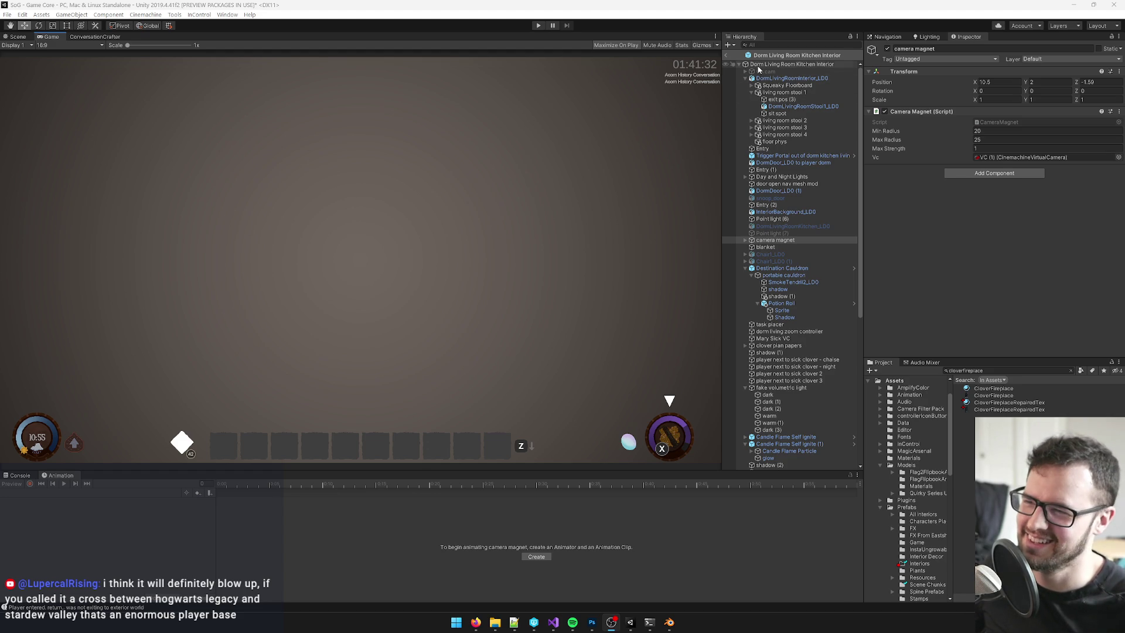
drag(782, 176, 774, 145)
click(791, 64)
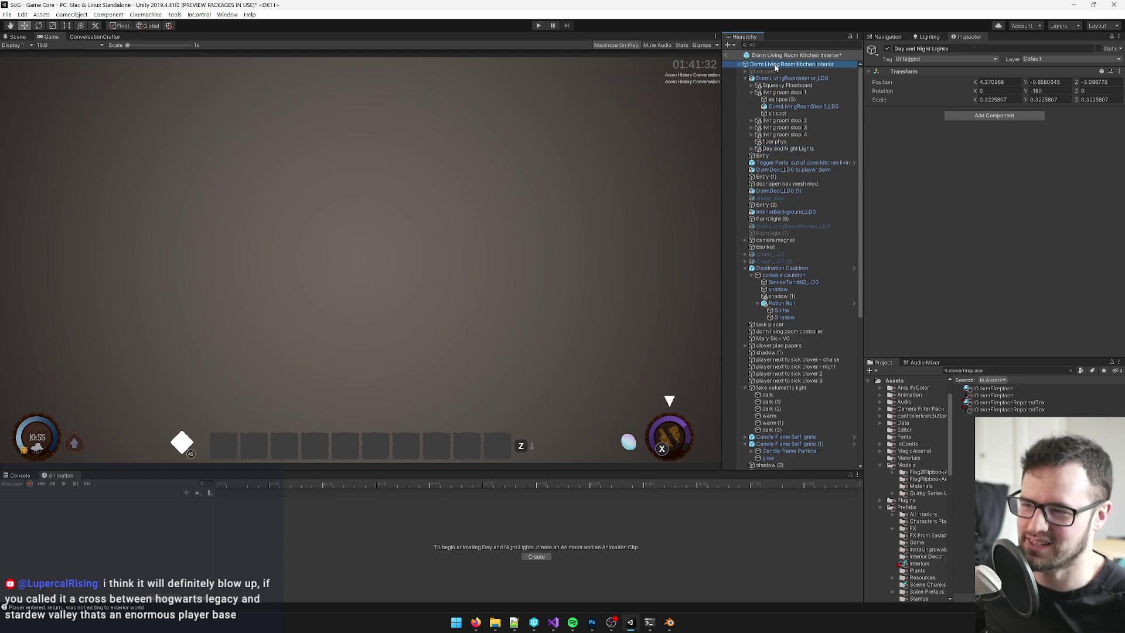
key(ctrl+z)
key(ctrl+z)
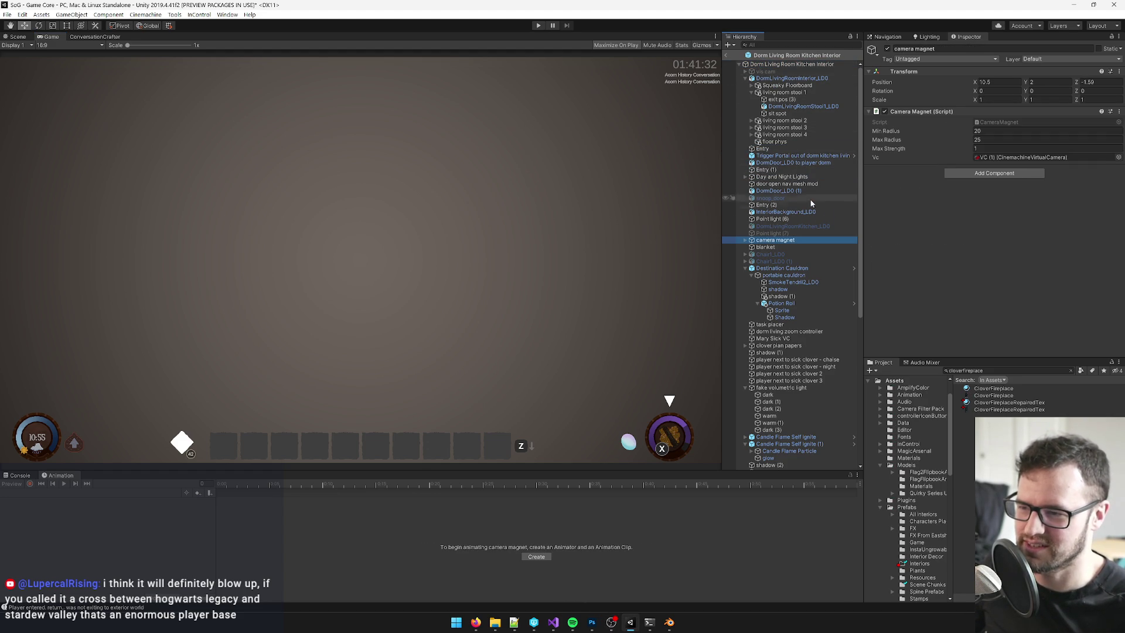
click(773, 219)
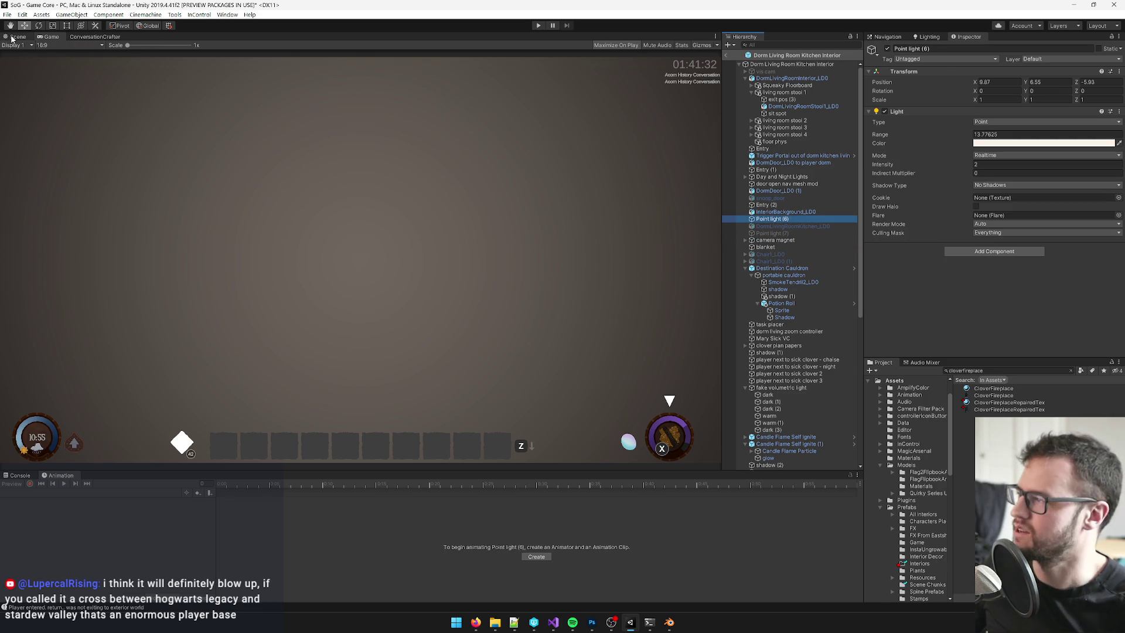
- Switch to the Scene view and open the Clover prefab found by a 'clover' search
click(13, 37)
click(984, 370)
text(clov)
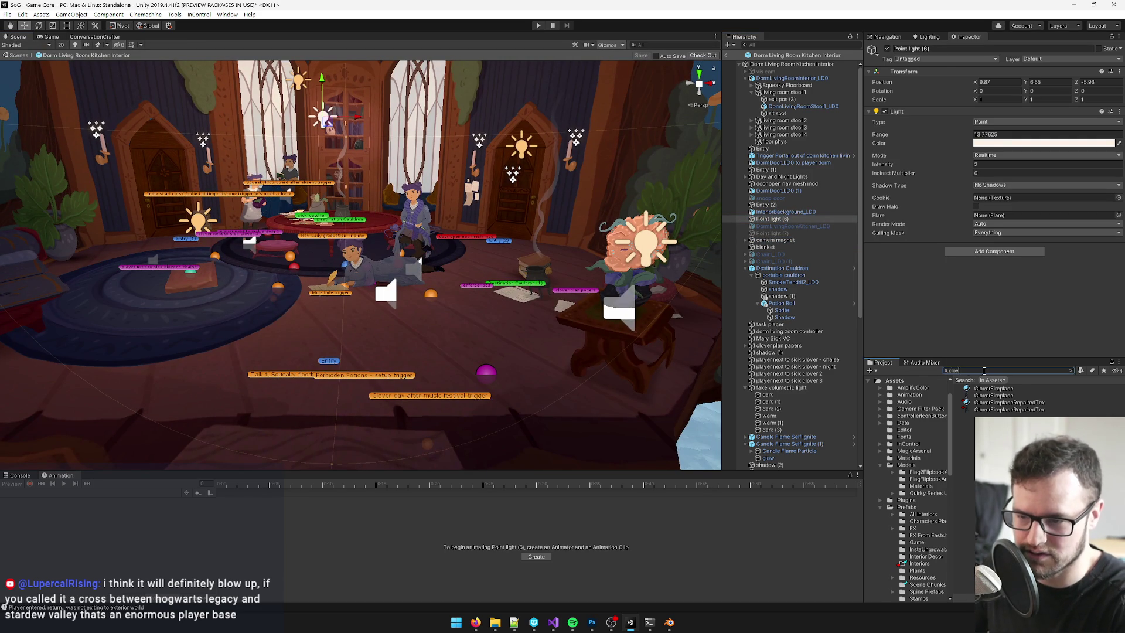
text(er's)
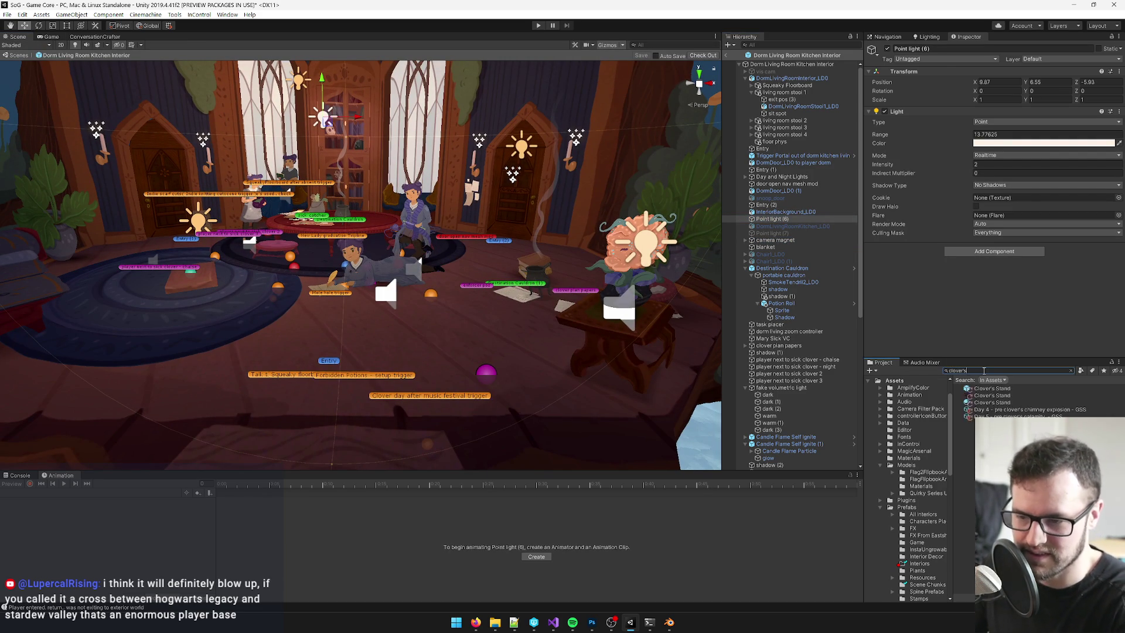
key(ctrl+a)
key(BackSpace)
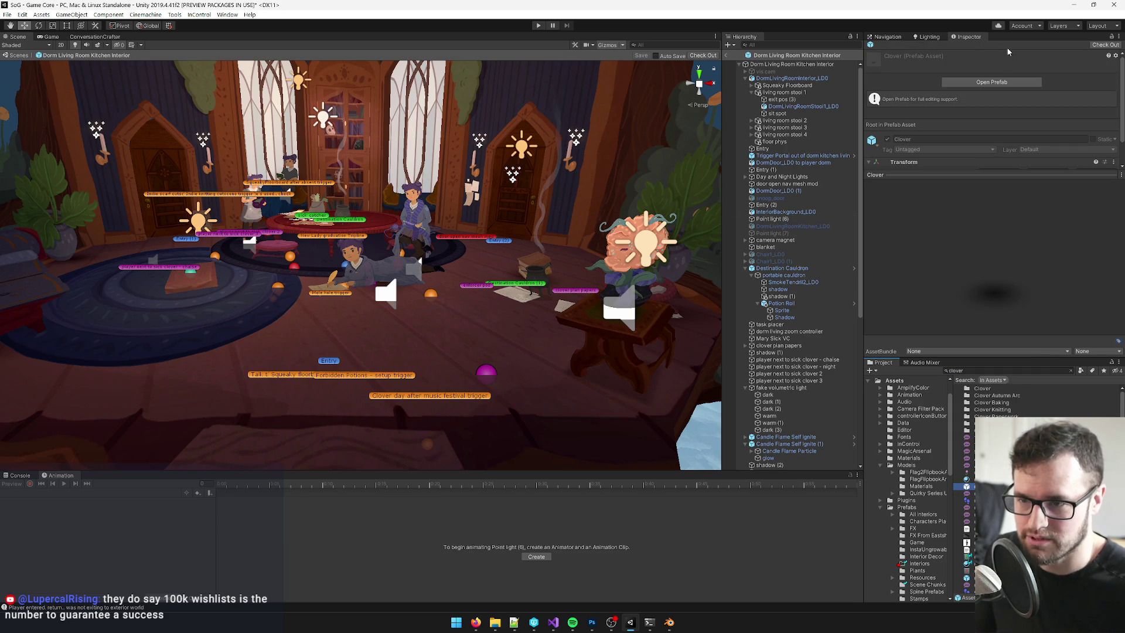
click(994, 82)
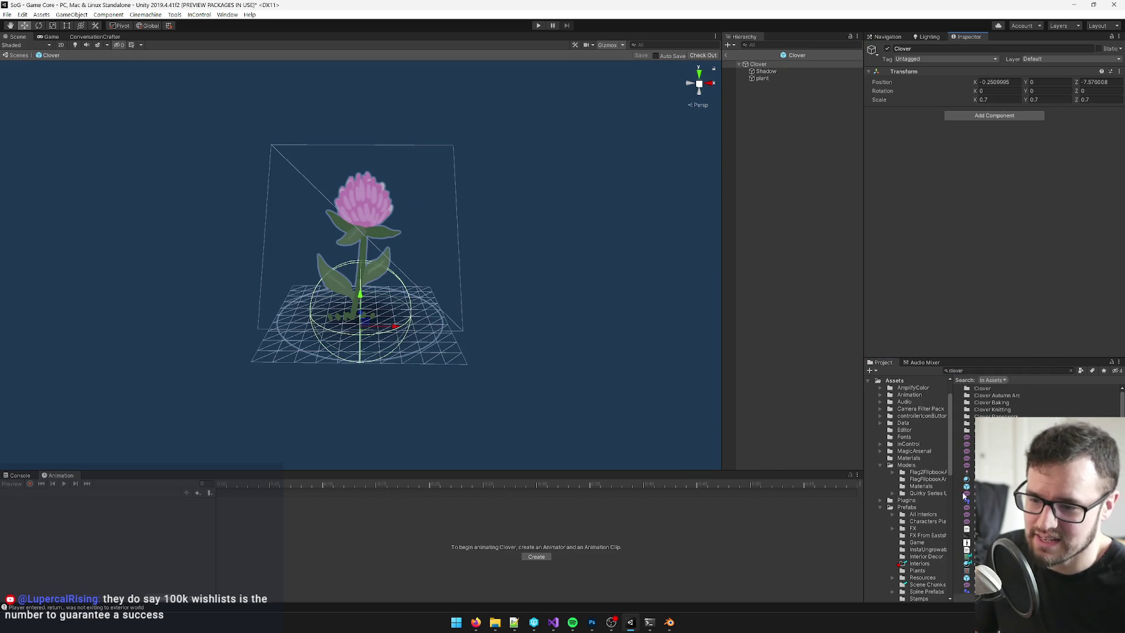
- Search the project for 'kitchen' and open the Dorm Living Room Kitchen Interior prefab
click(967, 370)
text(in)
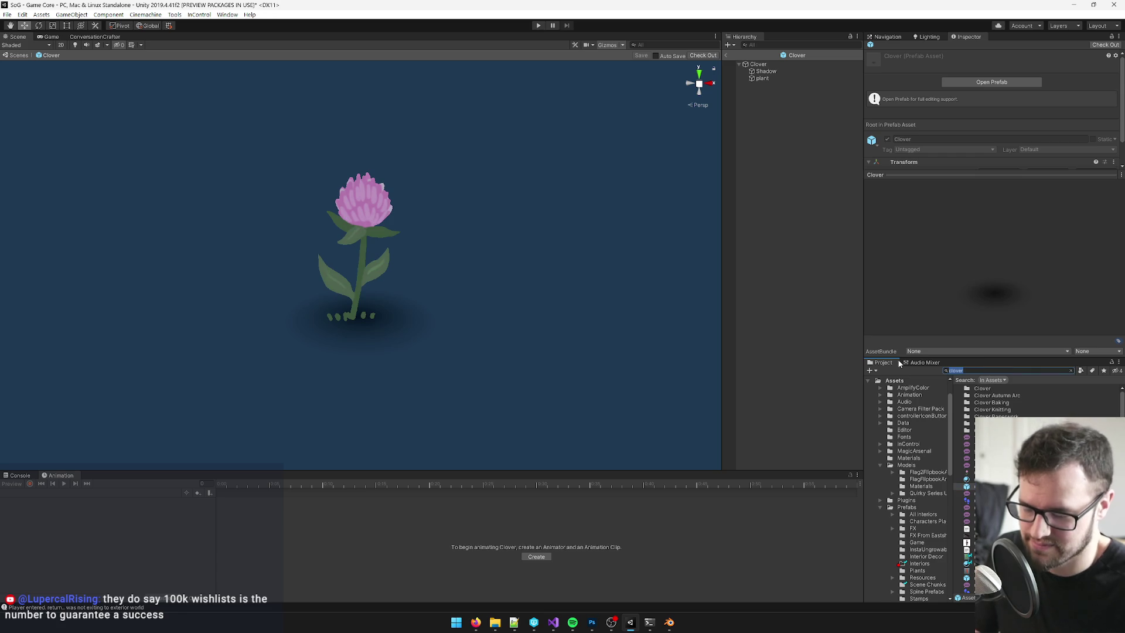
text(die)
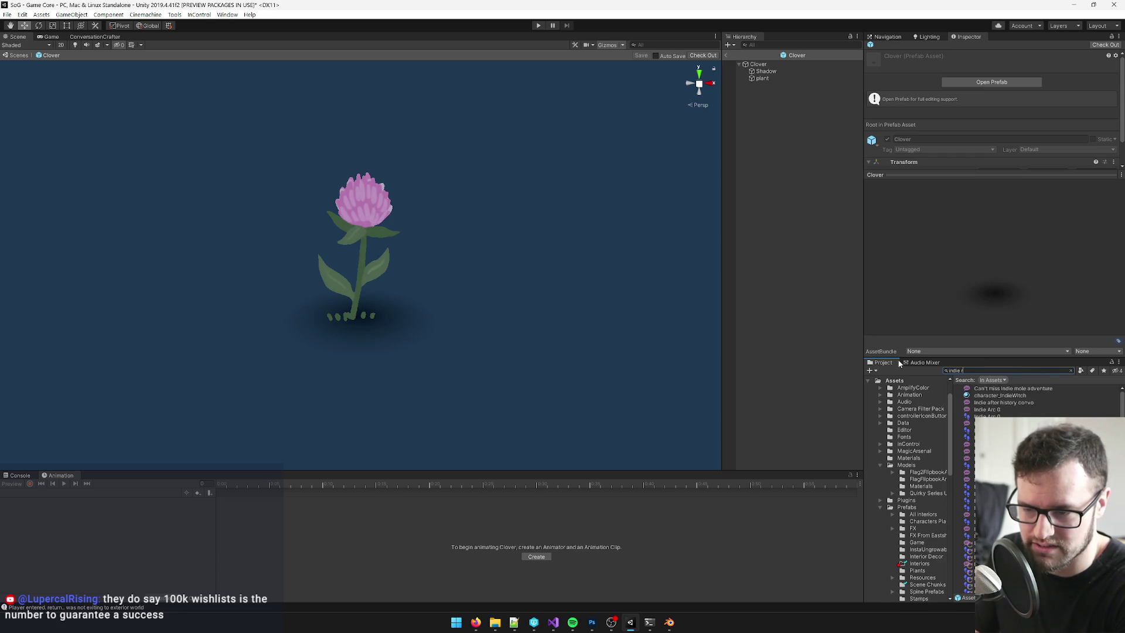
text( dorm)
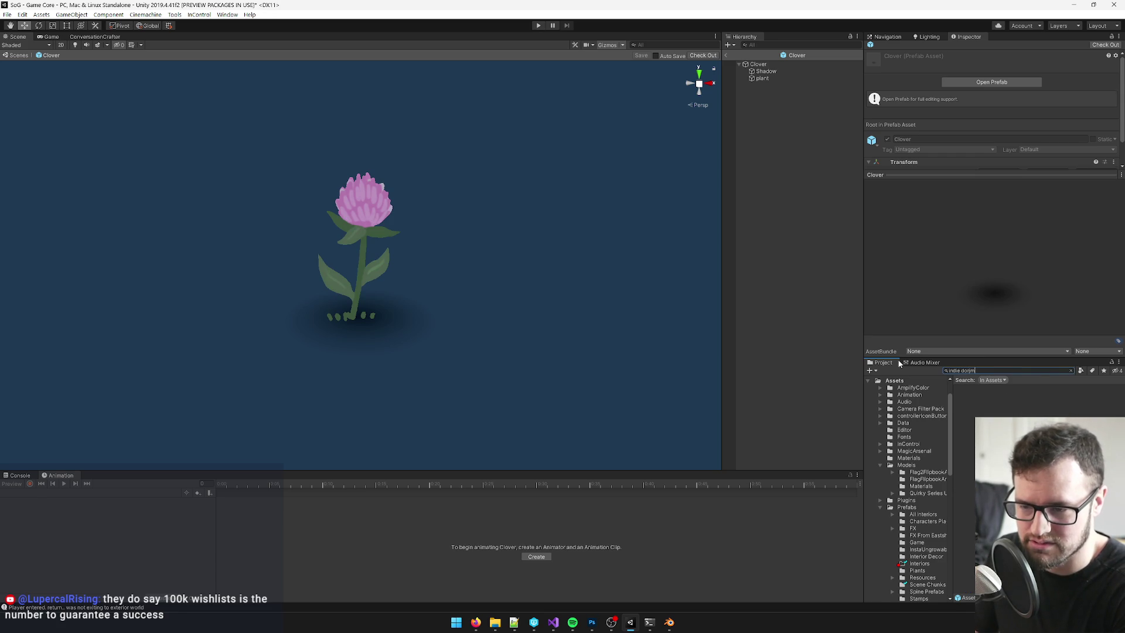
key(ctrl+a)
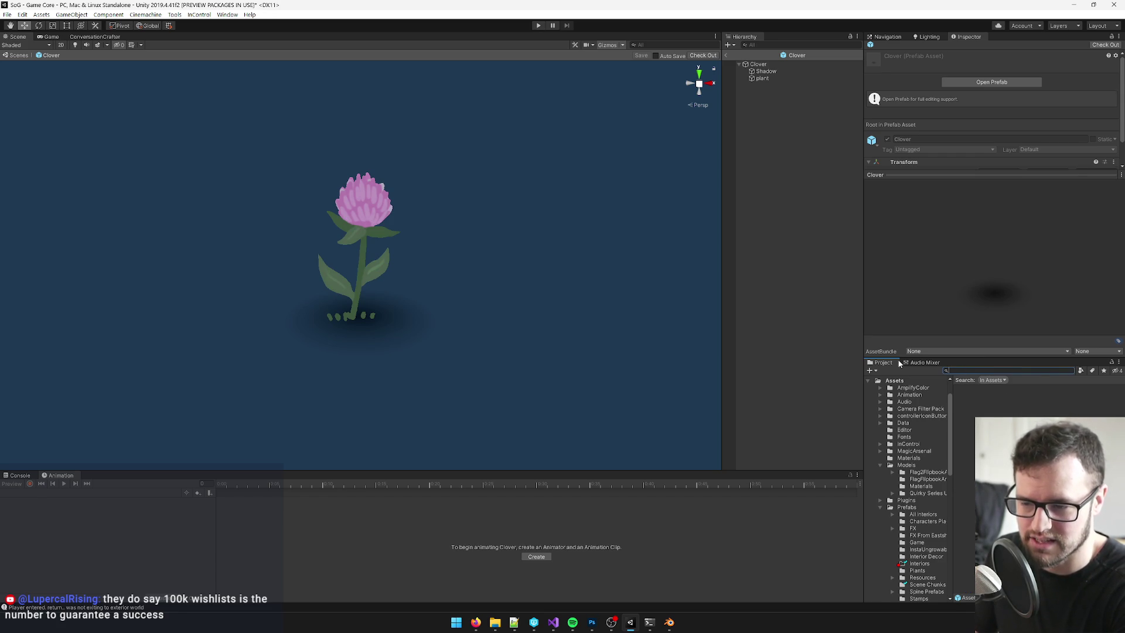
text(kitchen)
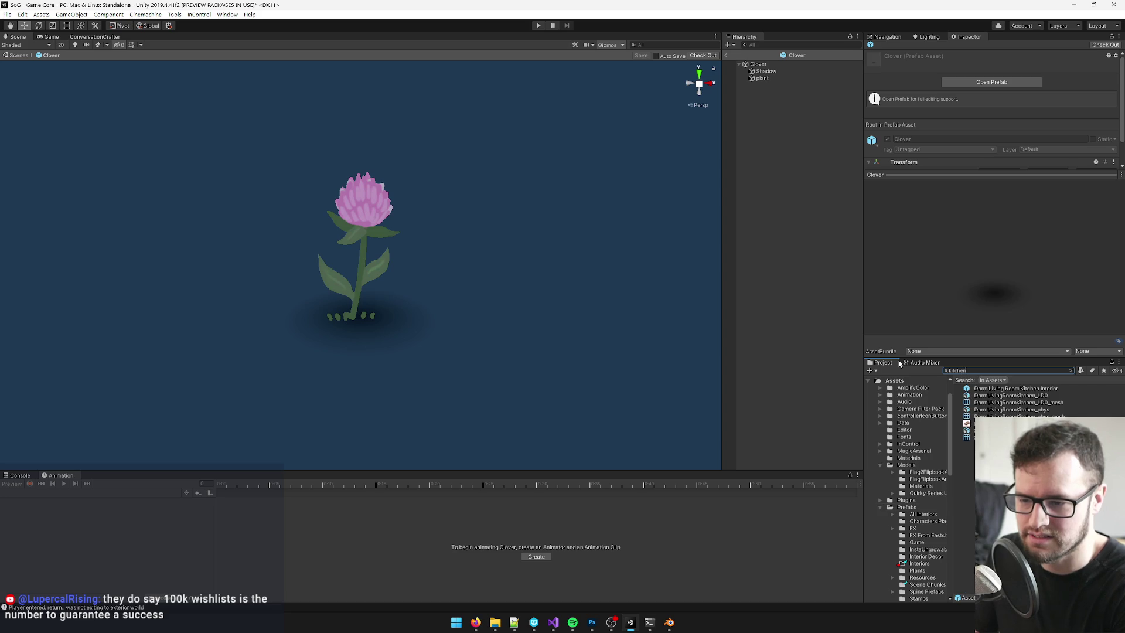
click(968, 389)
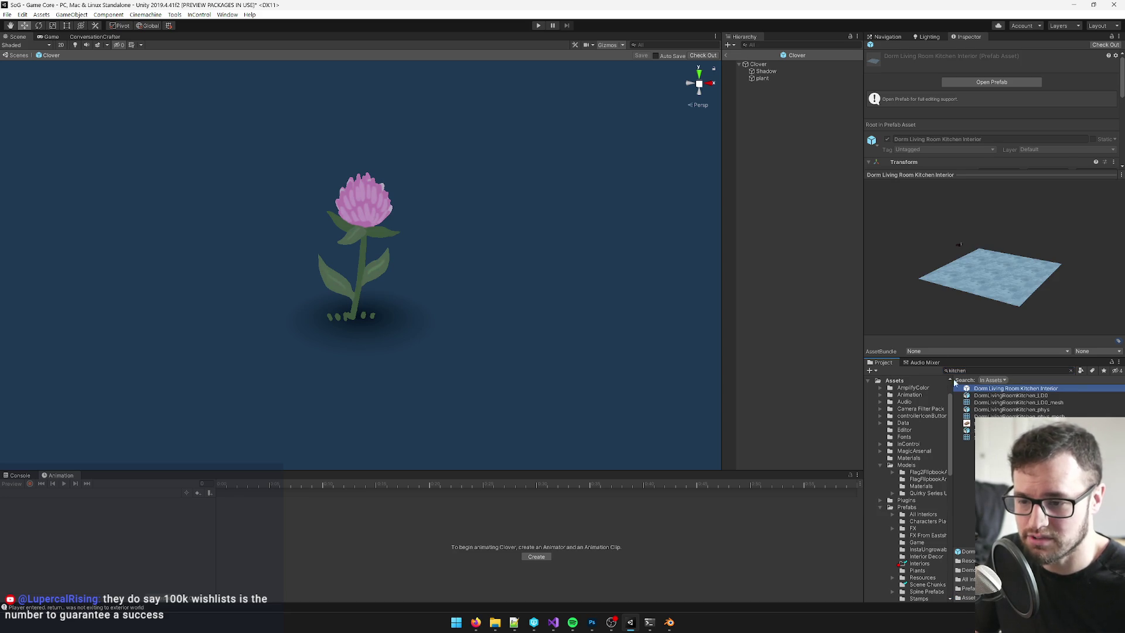
click(988, 83)
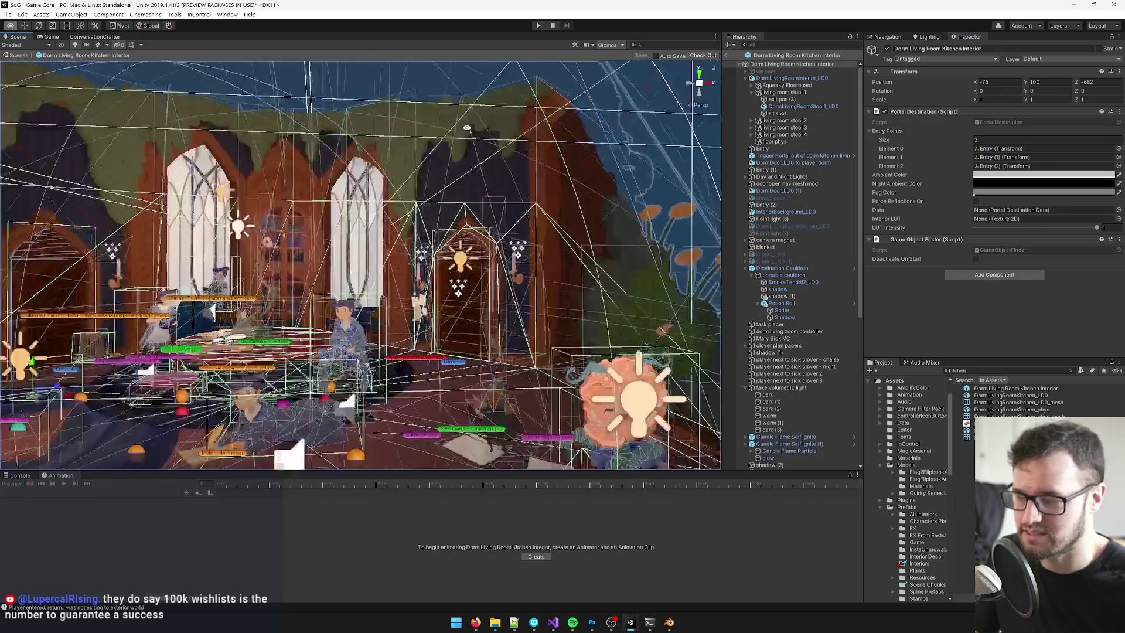
- Select door DormDoor_LD0 (1) and read its To World Name, Clover Bedroom Interior
scroll(467, 127, up, 3)
click(426, 237)
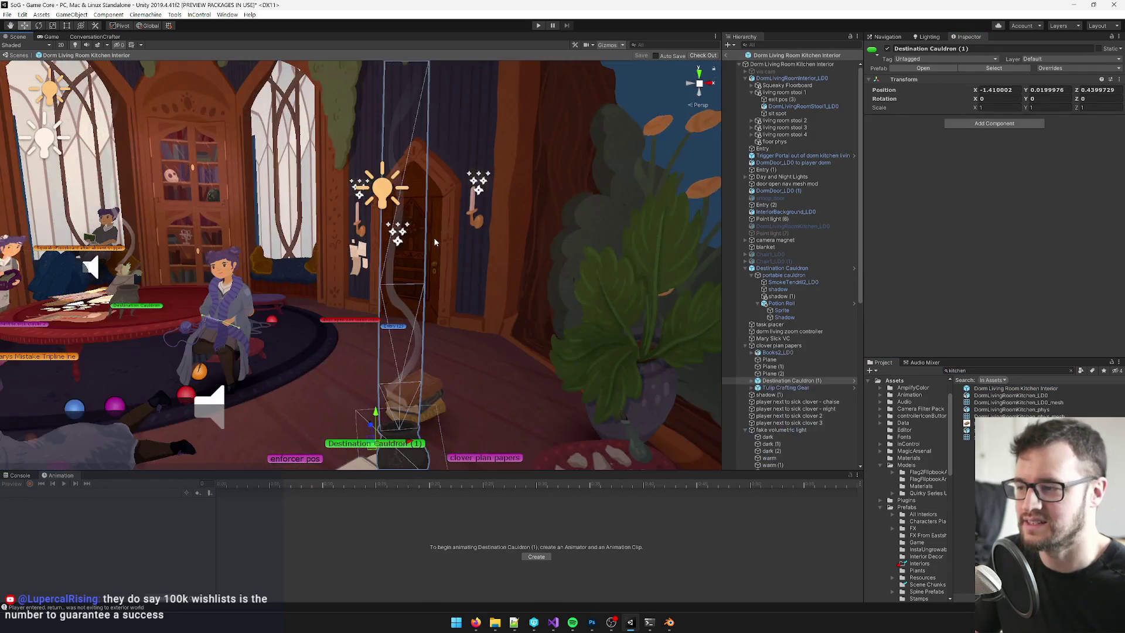
scroll(450, 233, up, 2)
scroll(450, 234, up, 2)
click(395, 259)
scroll(409, 253, up, 2)
drag(409, 253, 434, 328)
scroll(967, 146, down, 5)
drag(967, 174, 972, 508)
scroll(947, 169, down, 3)
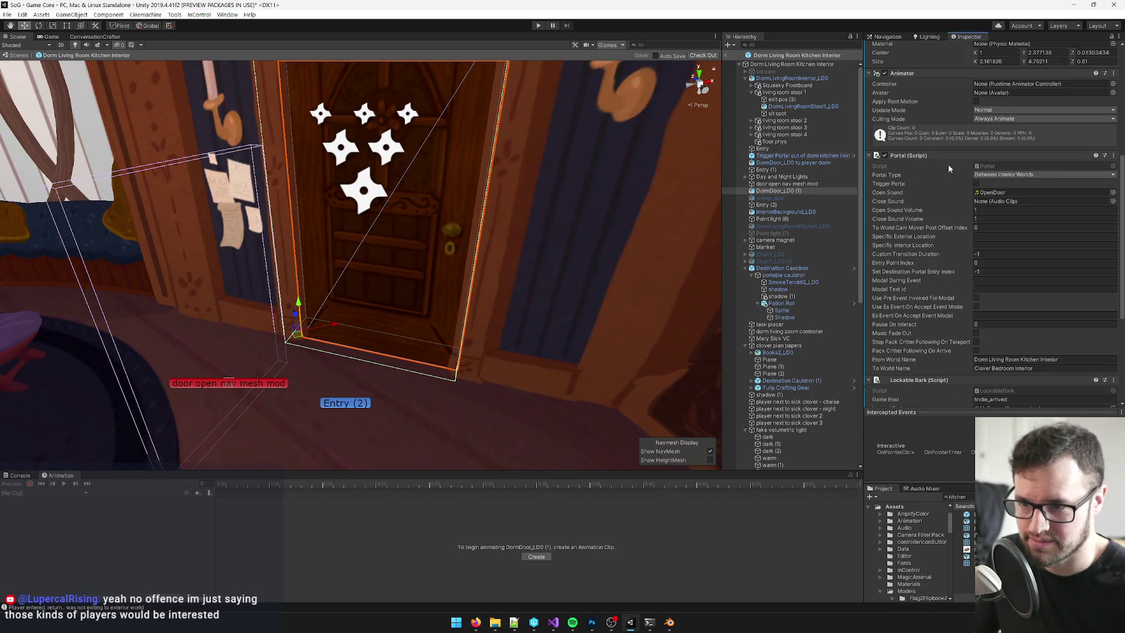
scroll(931, 171, down, 5)
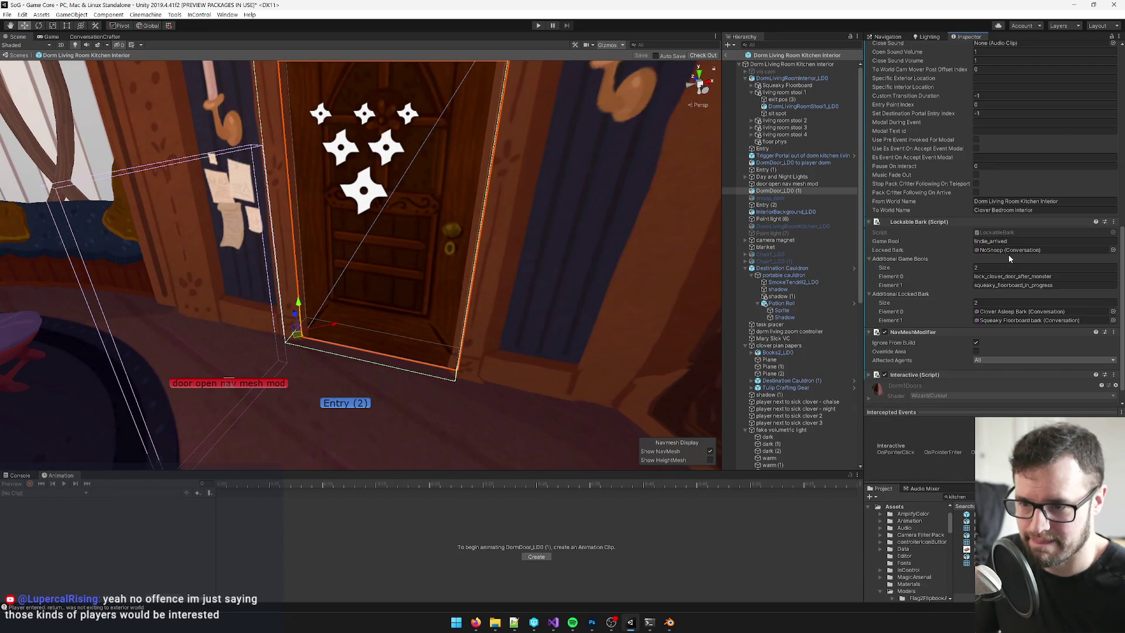
click(1035, 211)
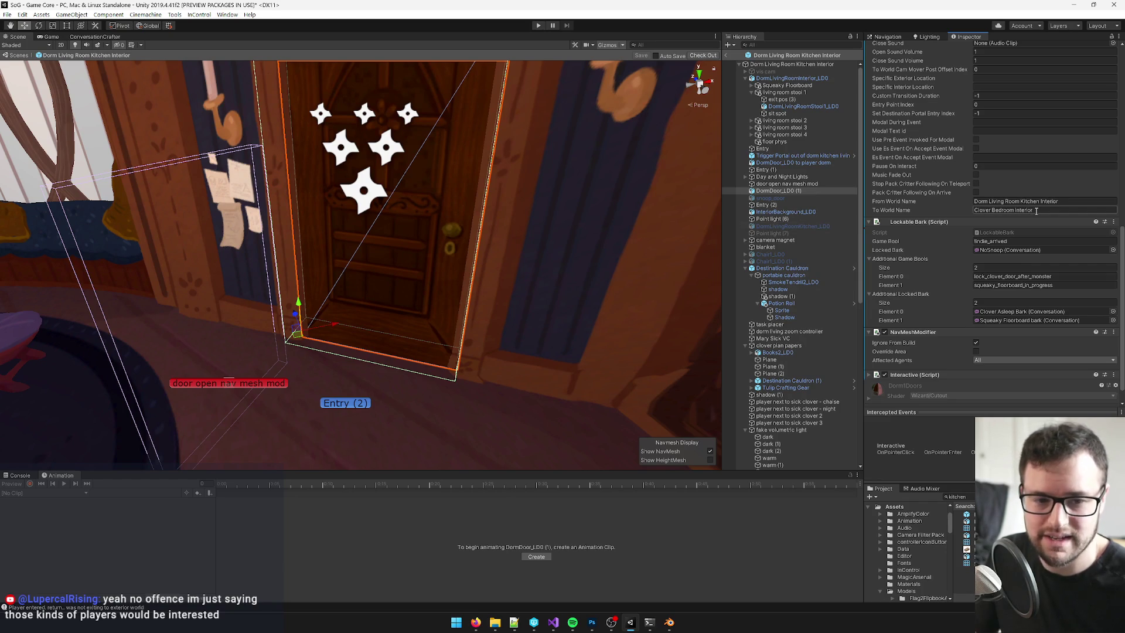
click(1036, 211)
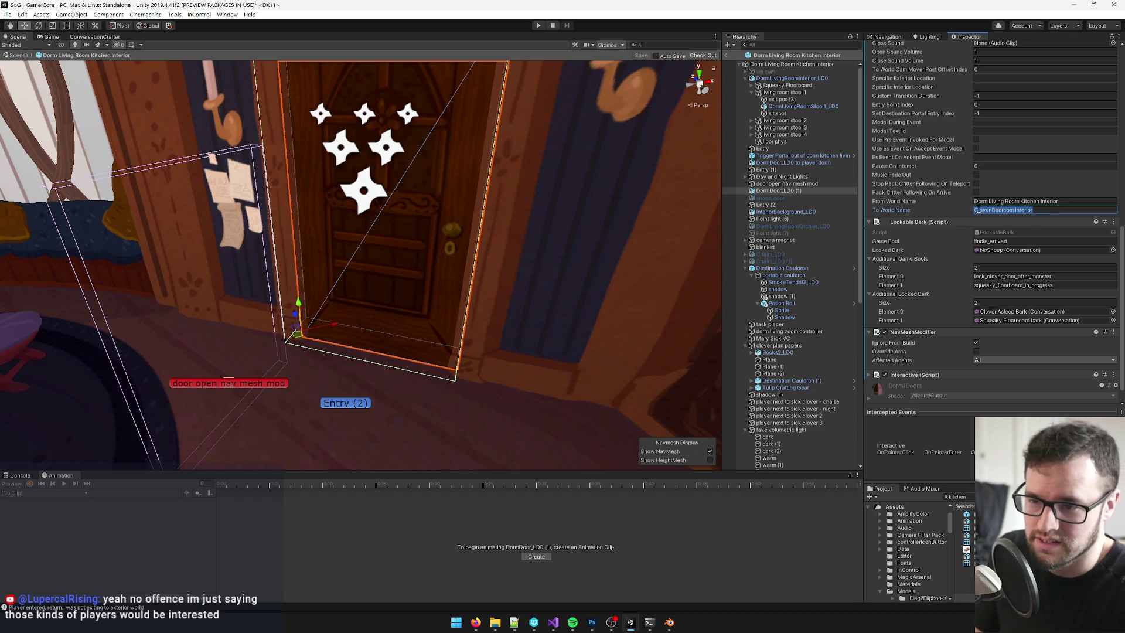
- Find the Clover Bedroom Interior prefab in the project and open it
click(961, 496)
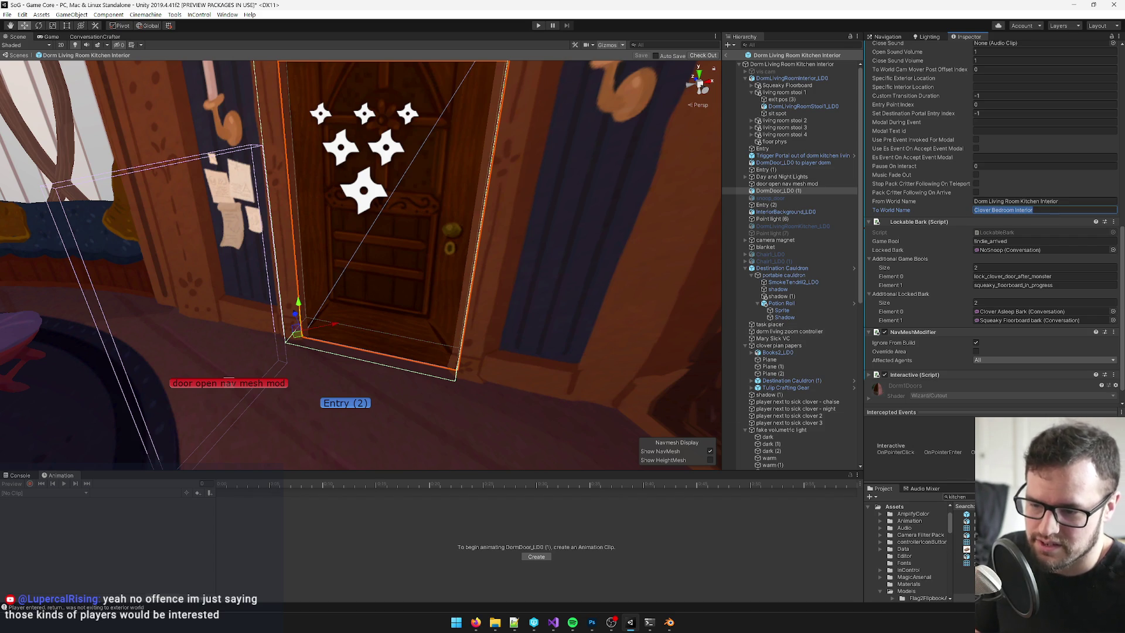
text(clover bedr)
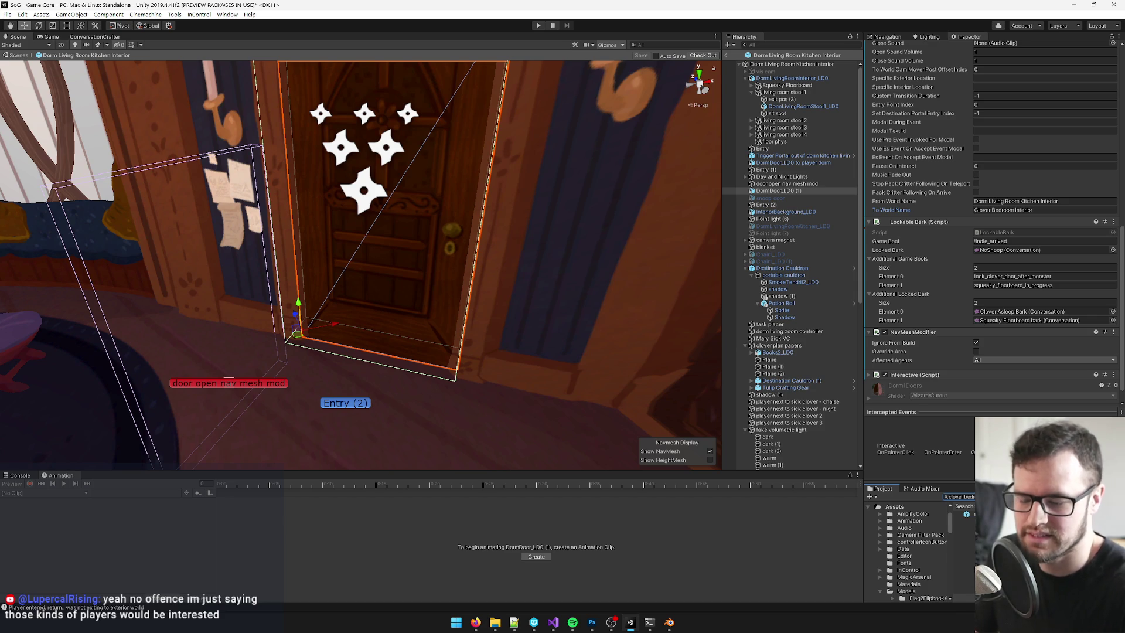
double_click(967, 514)
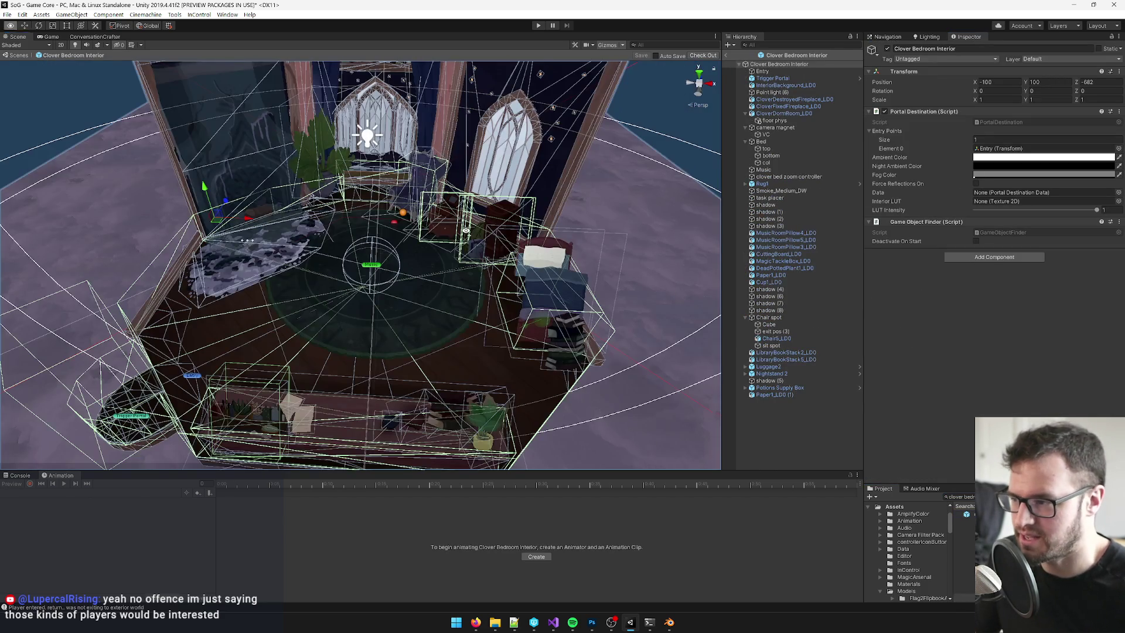
- Select CloverDestroyedFireplace_LD0 to view its clover_fireplace_is_destroyed Game Bool Activation
mouse_move(371, 245)
mouse_down()
mouse_move(467, 193)
mouse_move(374, 182)
mouse_move(319, 195)
mouse_up()
click(341, 178)
click(961, 496)
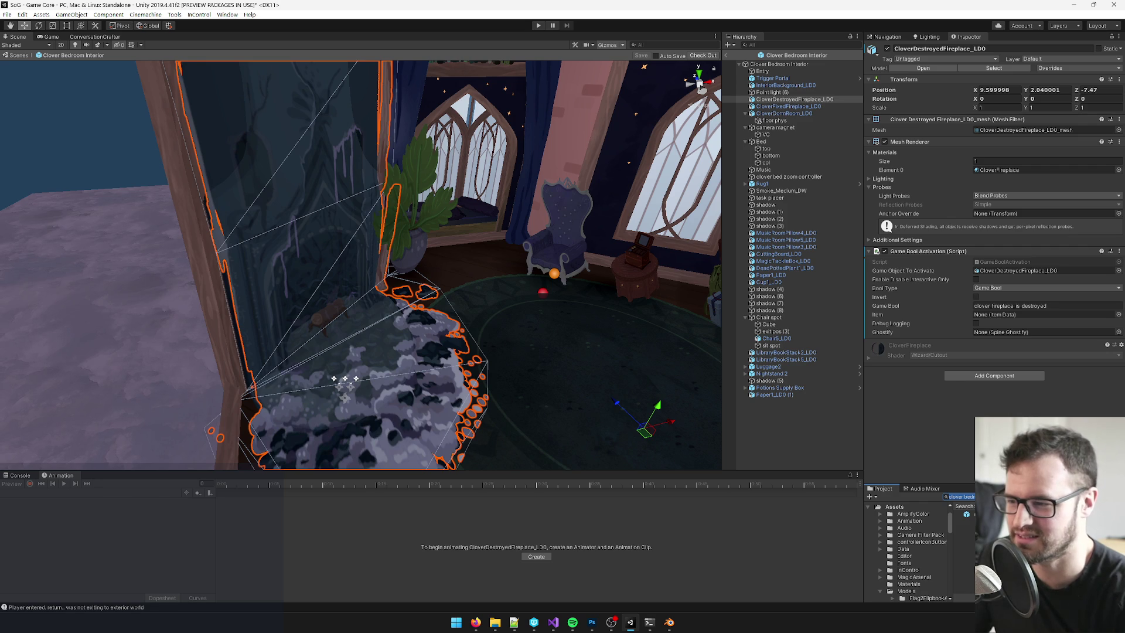
mouse_move(422, 281)
mouse_down()
mouse_move(500, 283)
mouse_move(482, 254)
mouse_up()
- Collapse CloverDormRoom_LD0, search 'repairedfi' and drag CloverRepairedFireplace_LD0 into the bedroom prefab
scroll(484, 253, up, 3)
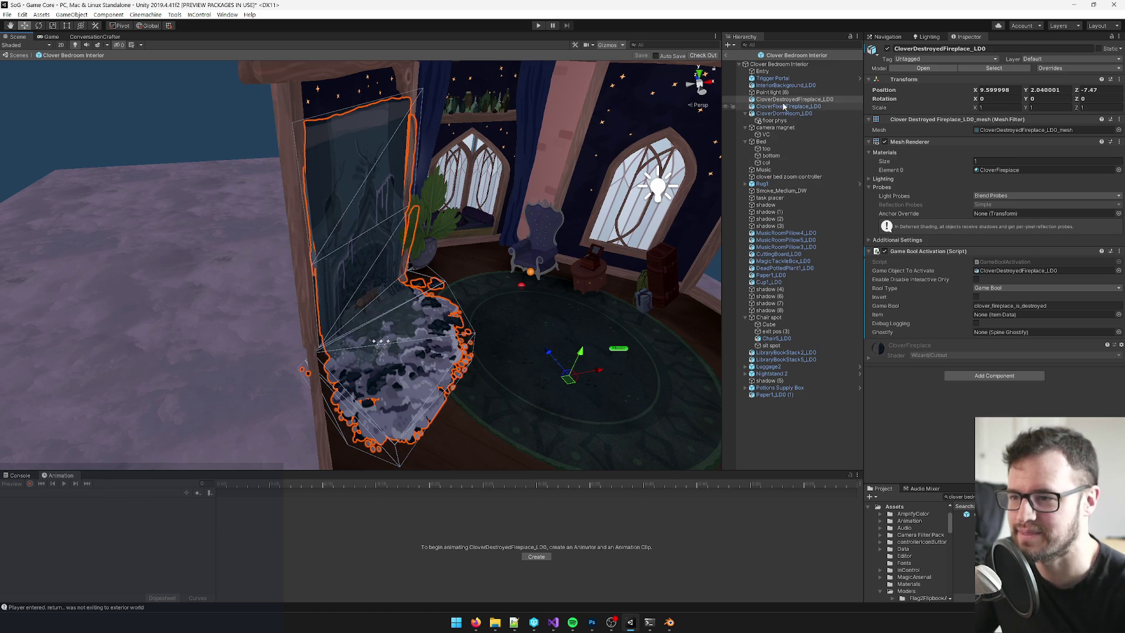
click(746, 113)
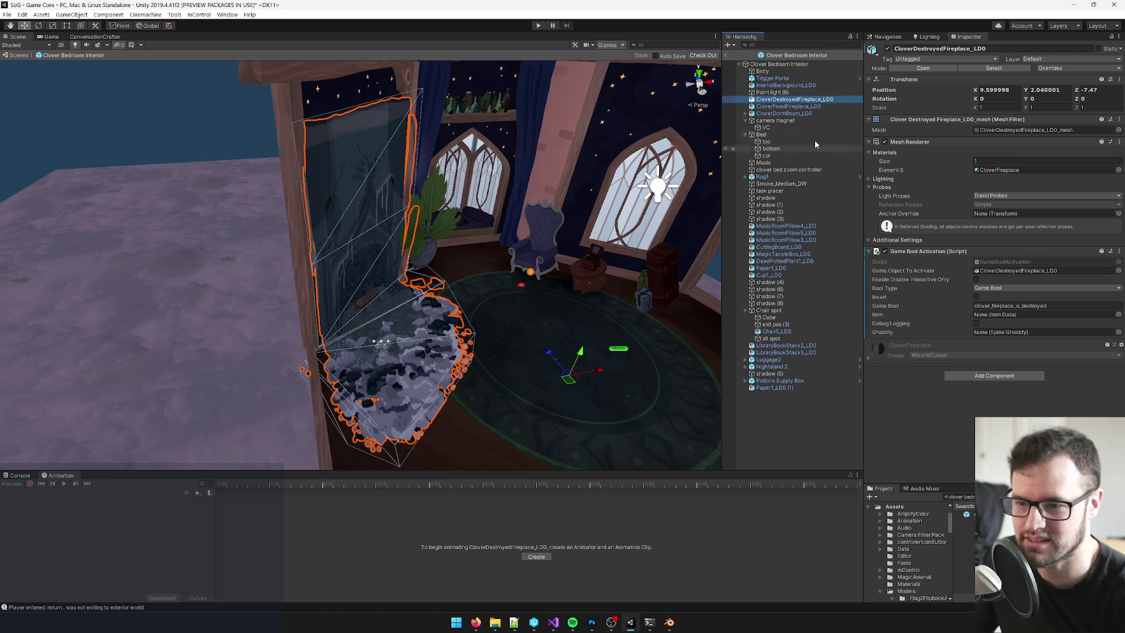
click(961, 496)
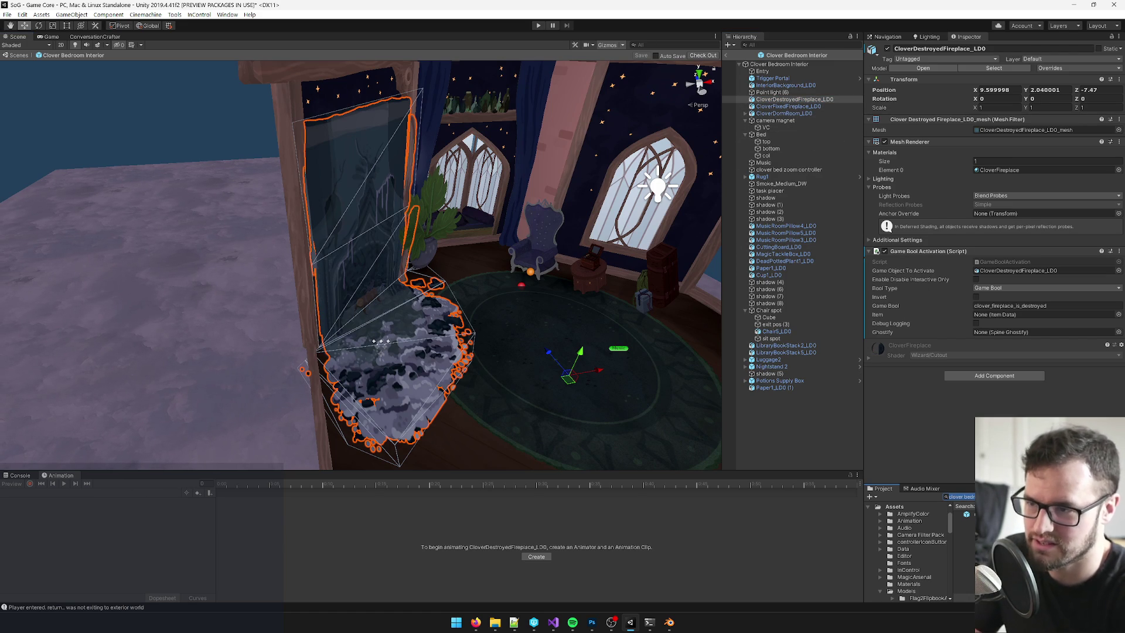
text(cl)
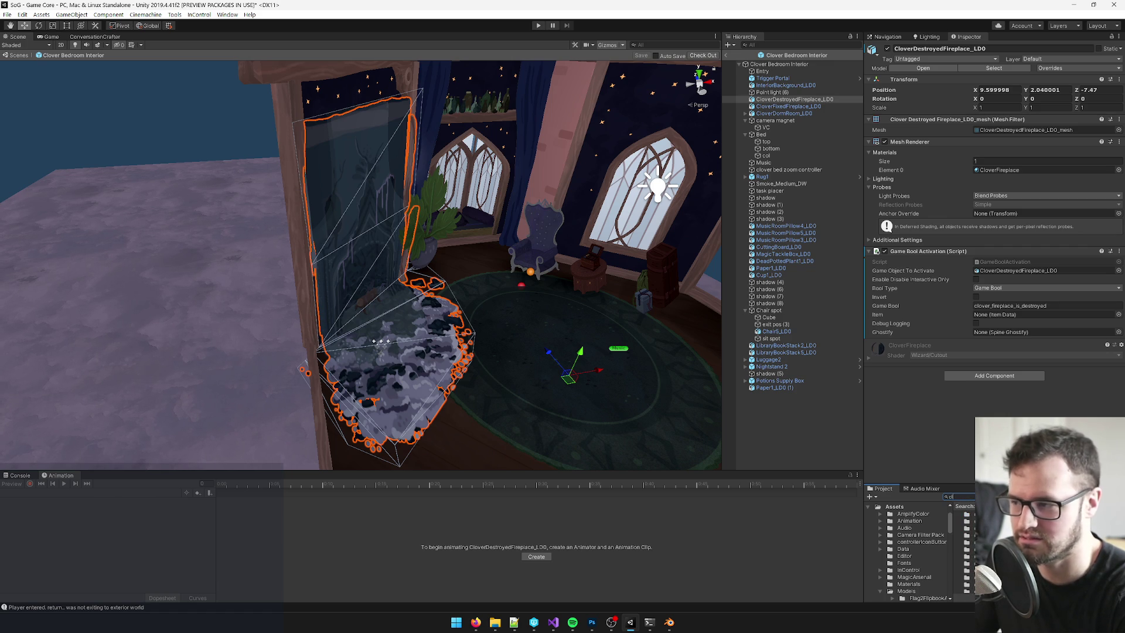
key(BackSpace)
key(BackSpace)
text(repairedfi)
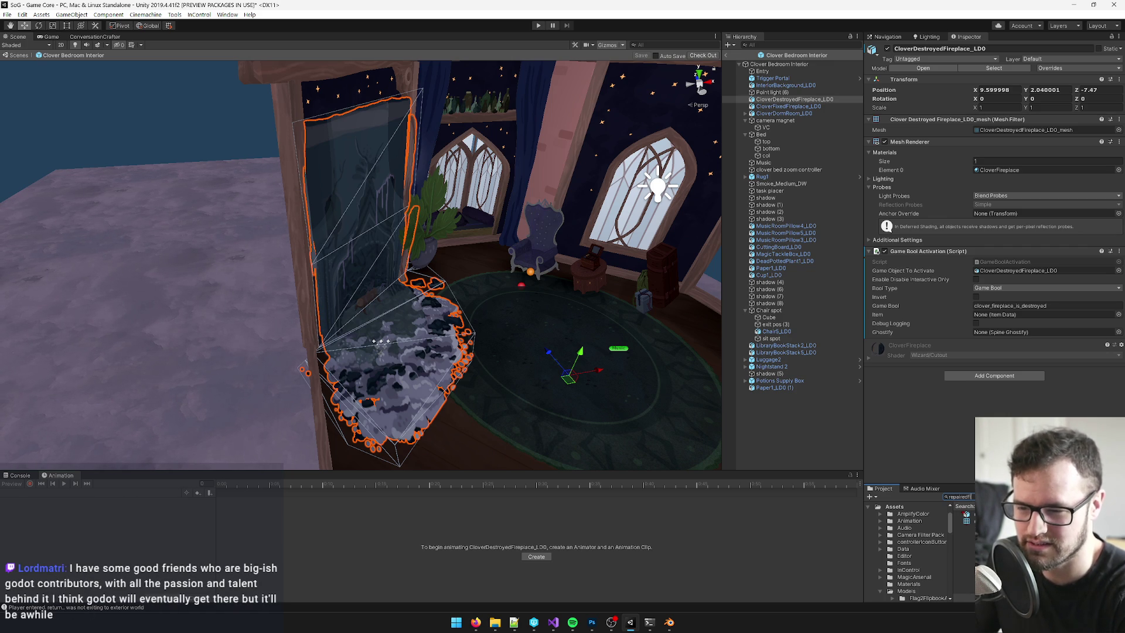
mouse_move(966, 514)
mouse_down()
mouse_move(938, 410)
mouse_move(832, 211)
mouse_move(811, 104)
mouse_up()
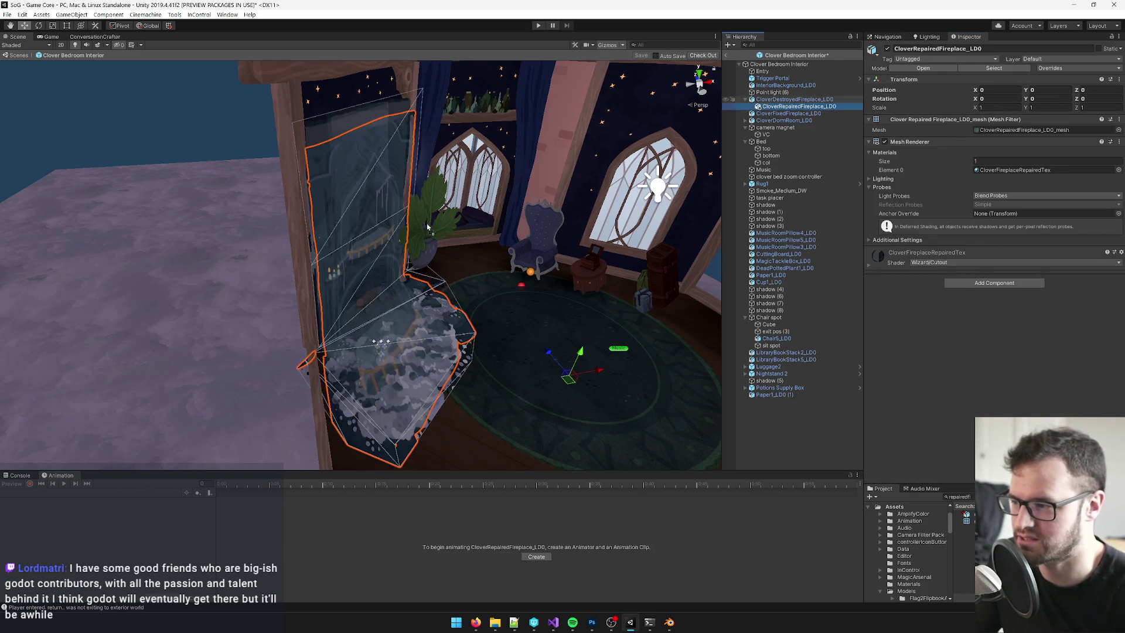
- Nest CloverRepairedFireplace_LD0 under the destroyed fireplace and nudge it slightly up and back
mouse_move(411, 246)
mouse_down()
mouse_move(453, 234)
mouse_move(636, 384)
mouse_move(532, 338)
mouse_up()
key(ctrl+z)
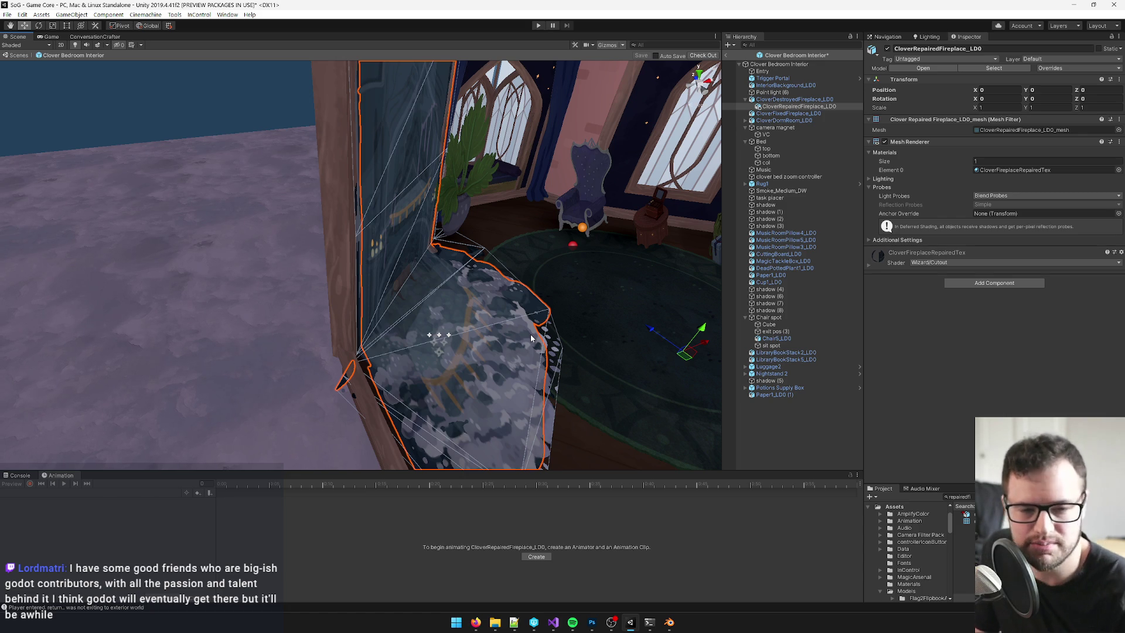
mouse_move(325, 227)
mouse_down()
mouse_move(442, 231)
mouse_move(434, 265)
mouse_move(484, 303)
mouse_up()
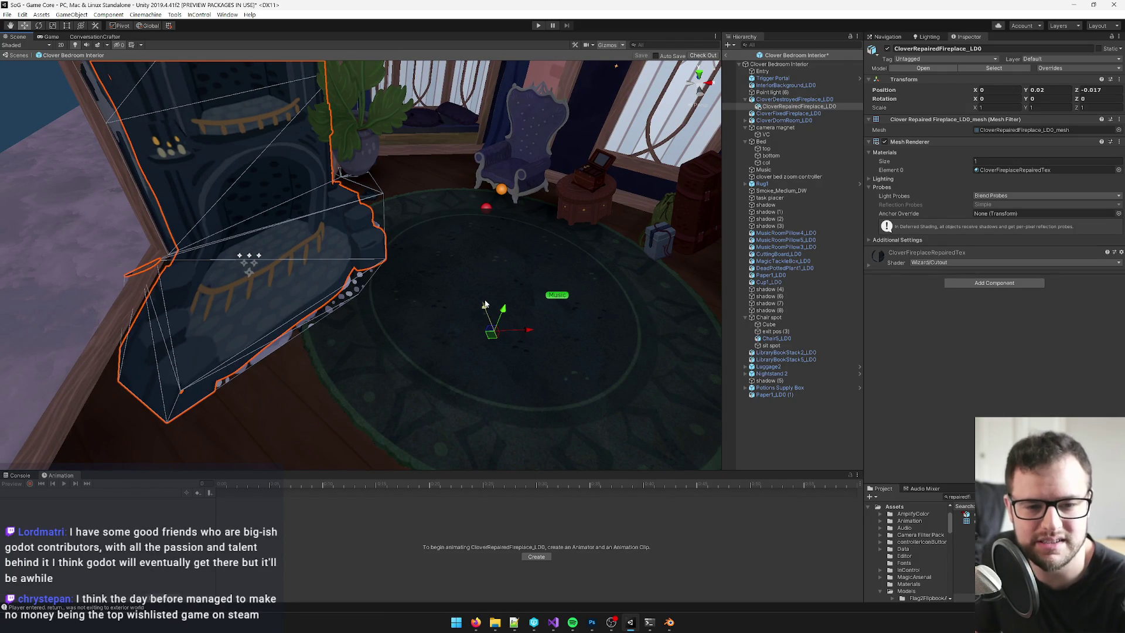
mouse_move(484, 305)
mouse_down()
mouse_move(318, 241)
mouse_move(374, 248)
mouse_move(337, 234)
mouse_move(334, 213)
mouse_up()
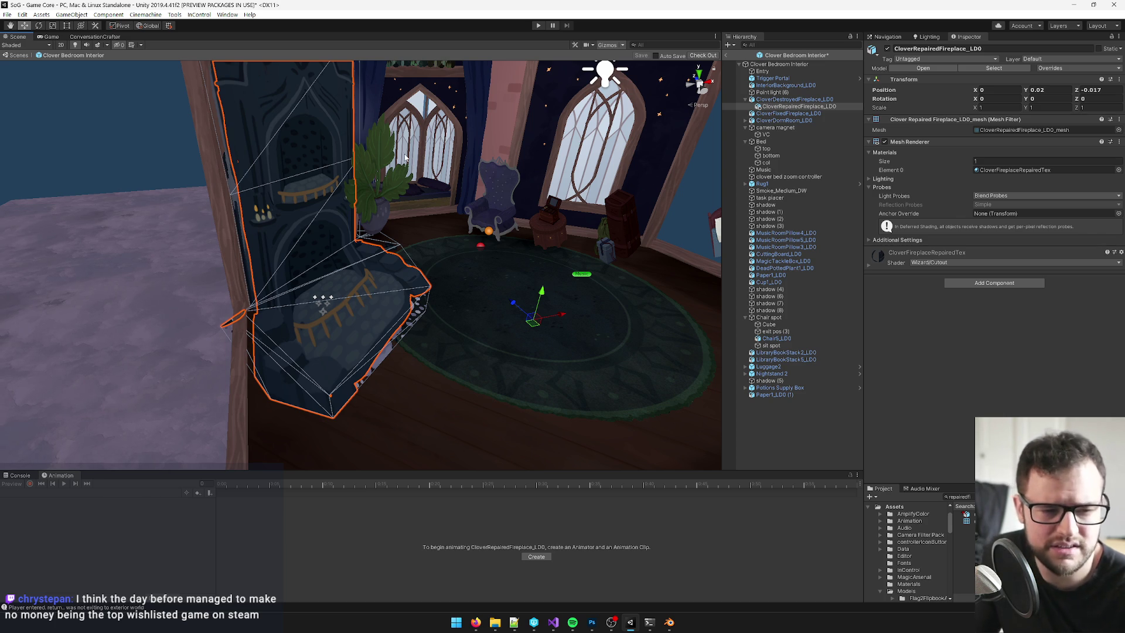
click(476, 622)
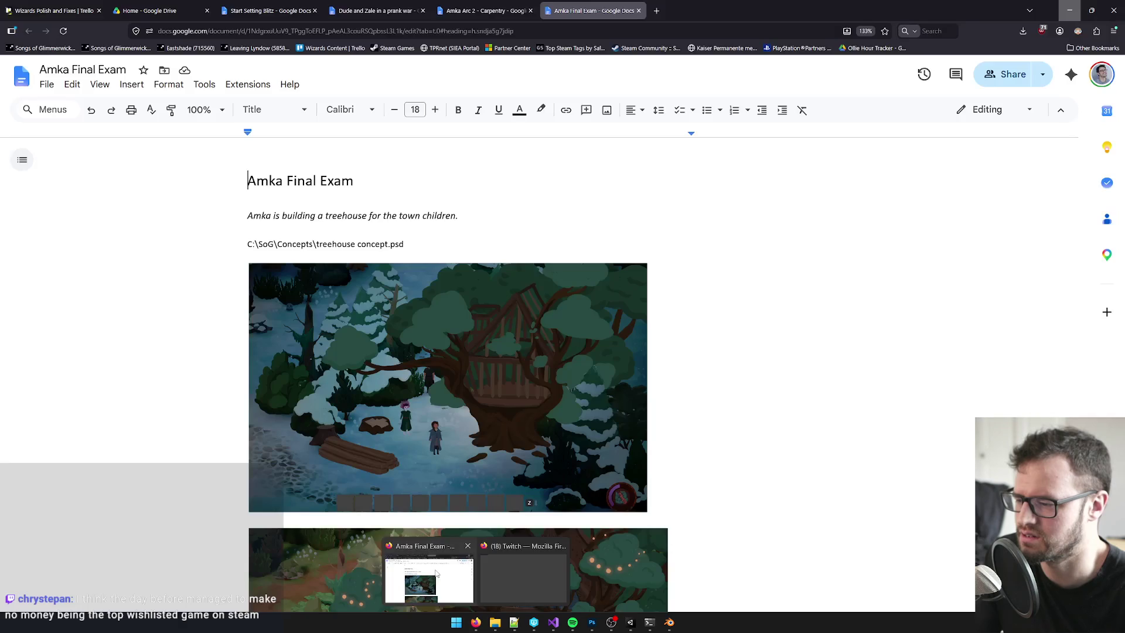
- Google 'the day before' in a new tab and open its Steam Community page
click(664, 7)
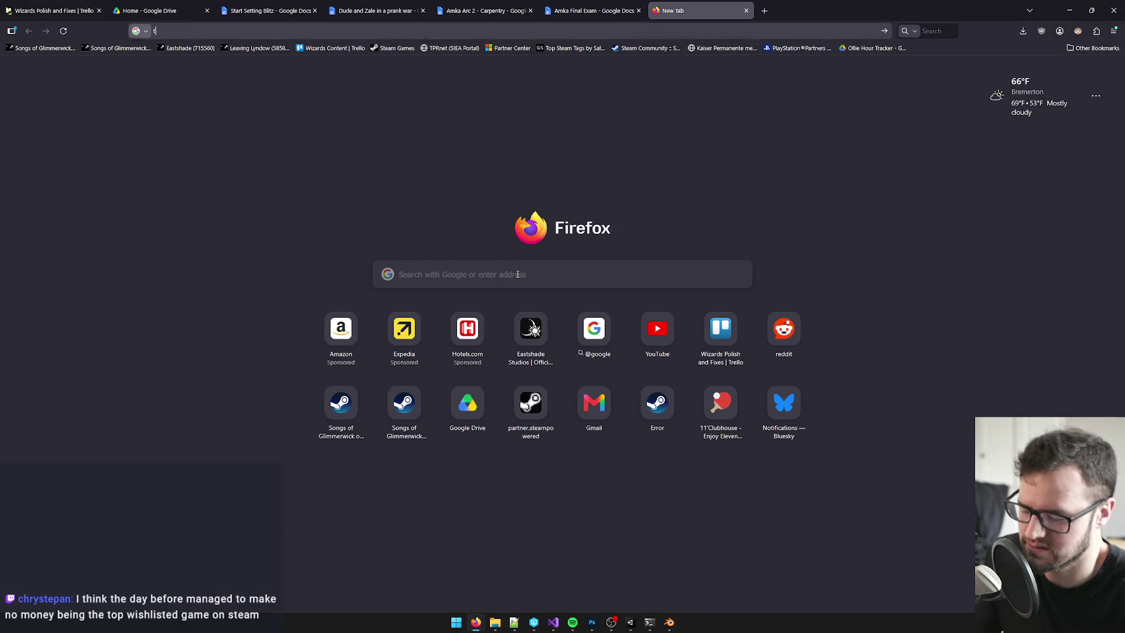
text(the day before)
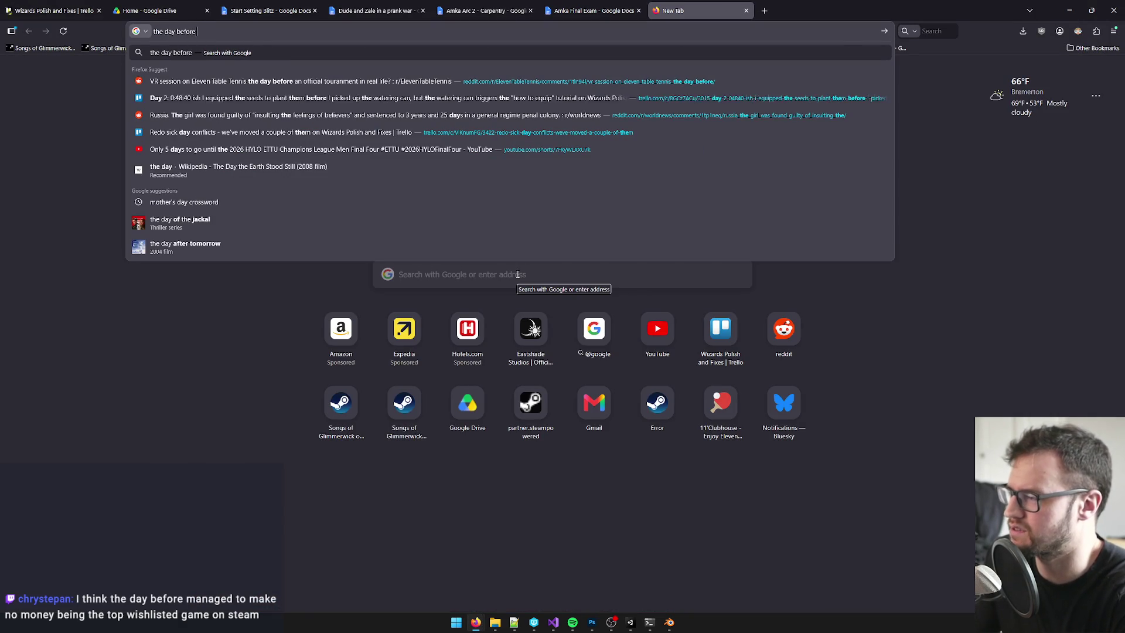
key(Return)
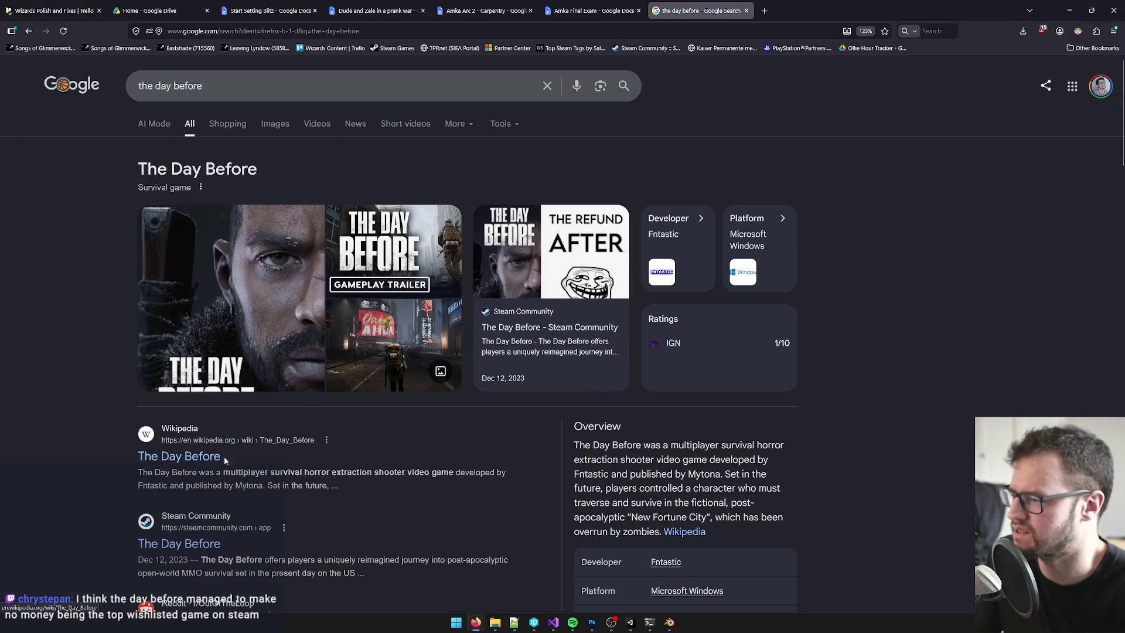
scroll(353, 397, down, 2)
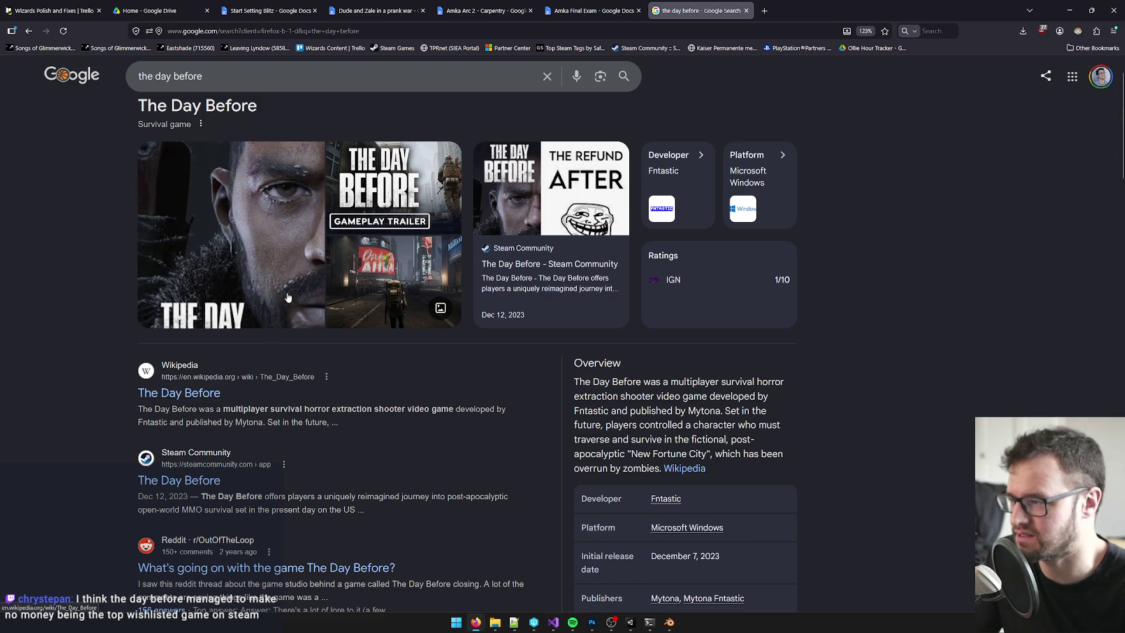
scroll(258, 252, down, 2)
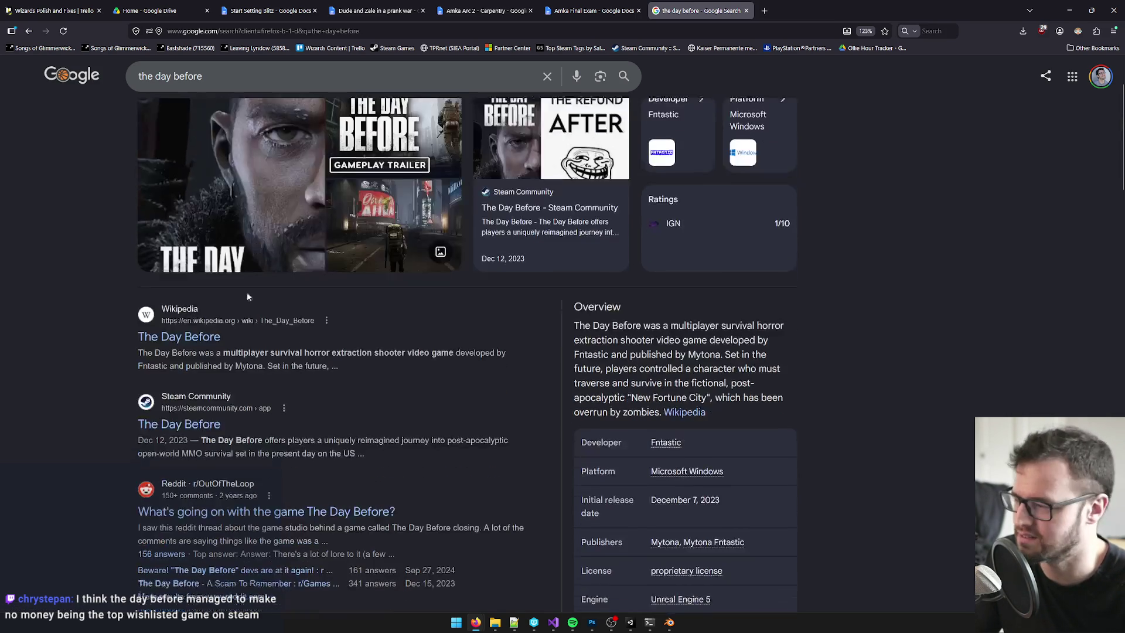
click(186, 416)
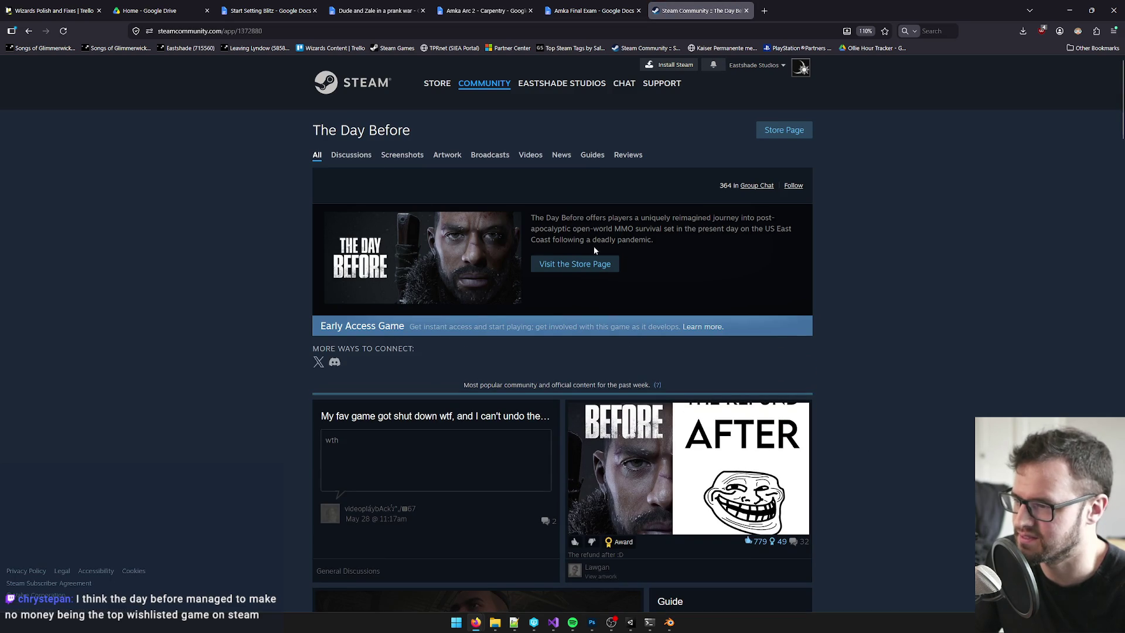
- Open The Day Before's Steam store page and load gamalytic in a new tab
click(603, 265)
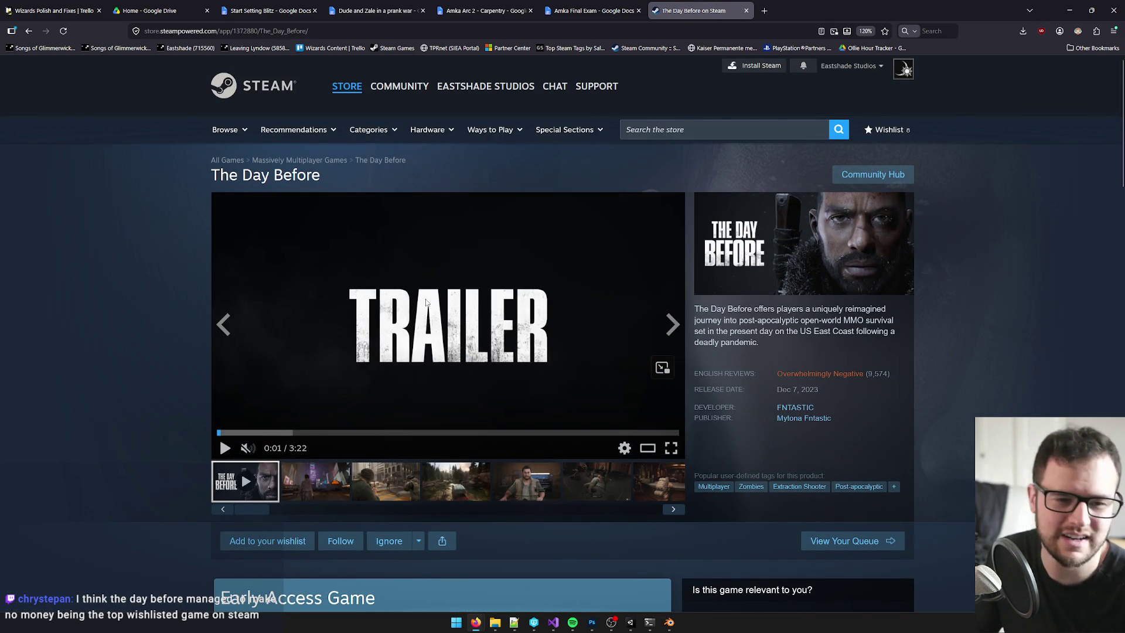
mouse_move(873, 375)
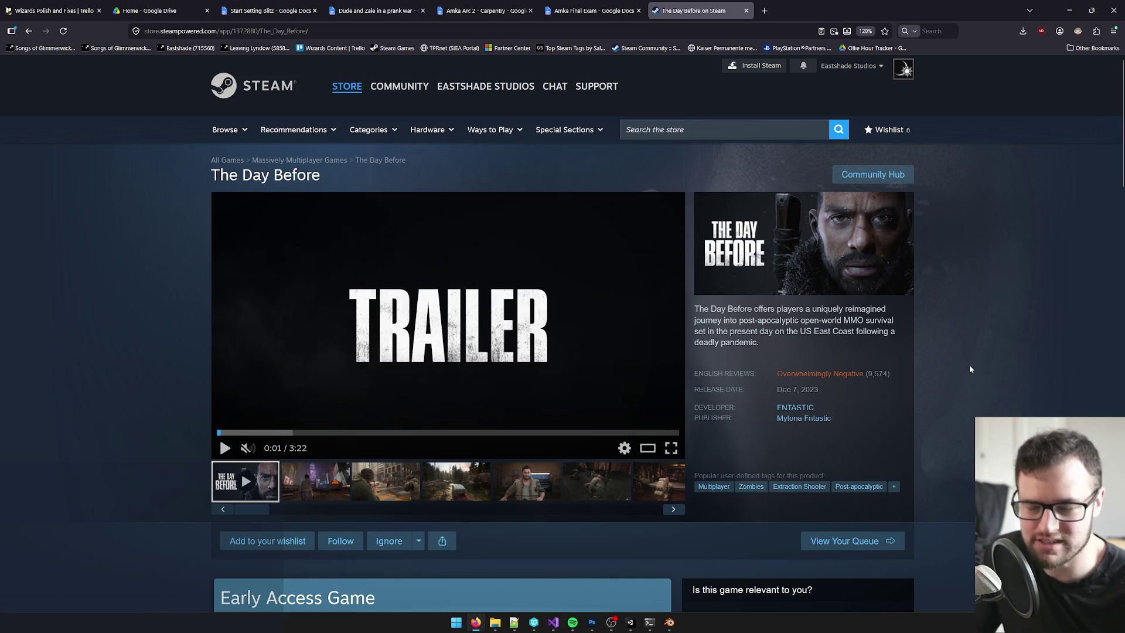
click(764, 11)
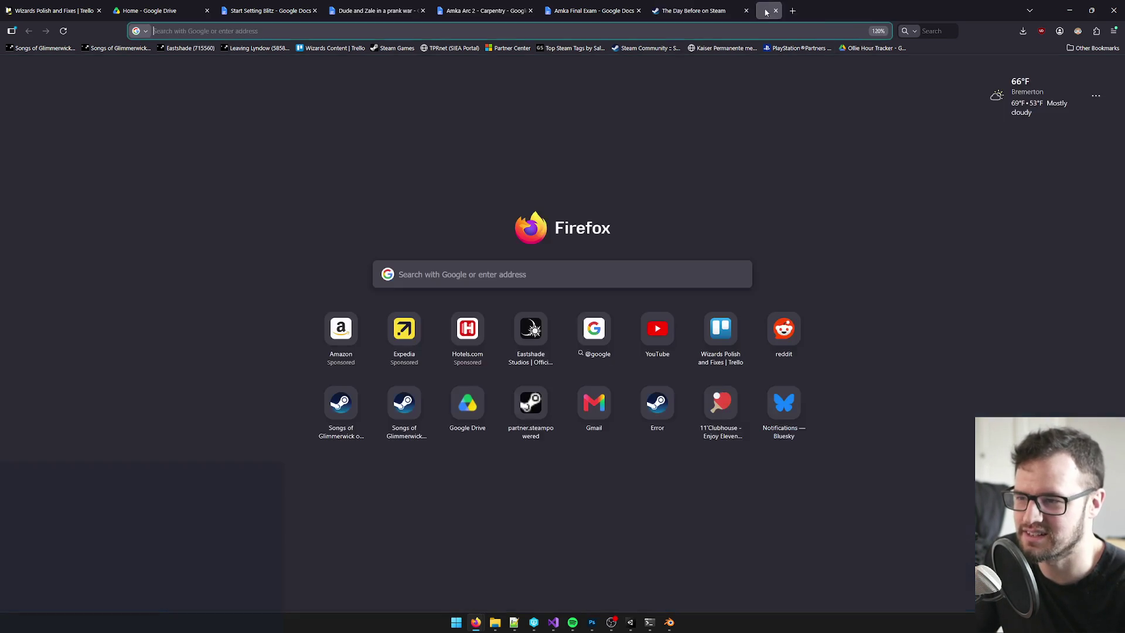
click(504, 31)
text(gamalytic.com/)
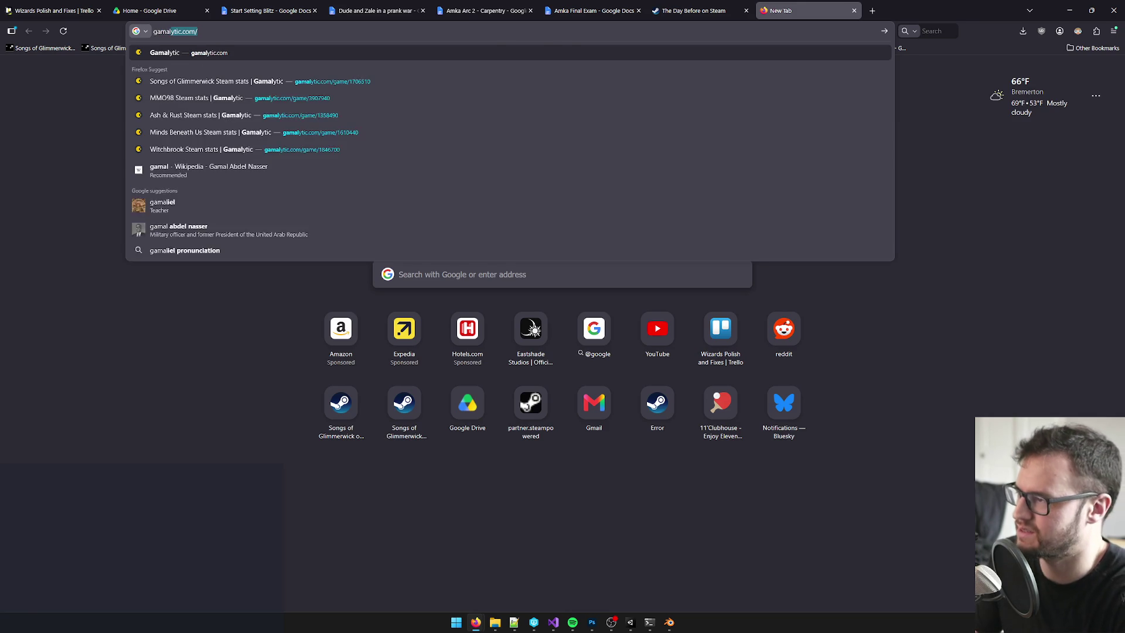
key(Return)
click(703, 10)
- Copy The Day Before's Steam title and paste it into Gamalytic's game search
drag(322, 175, 215, 177)
key(ctrl+c)
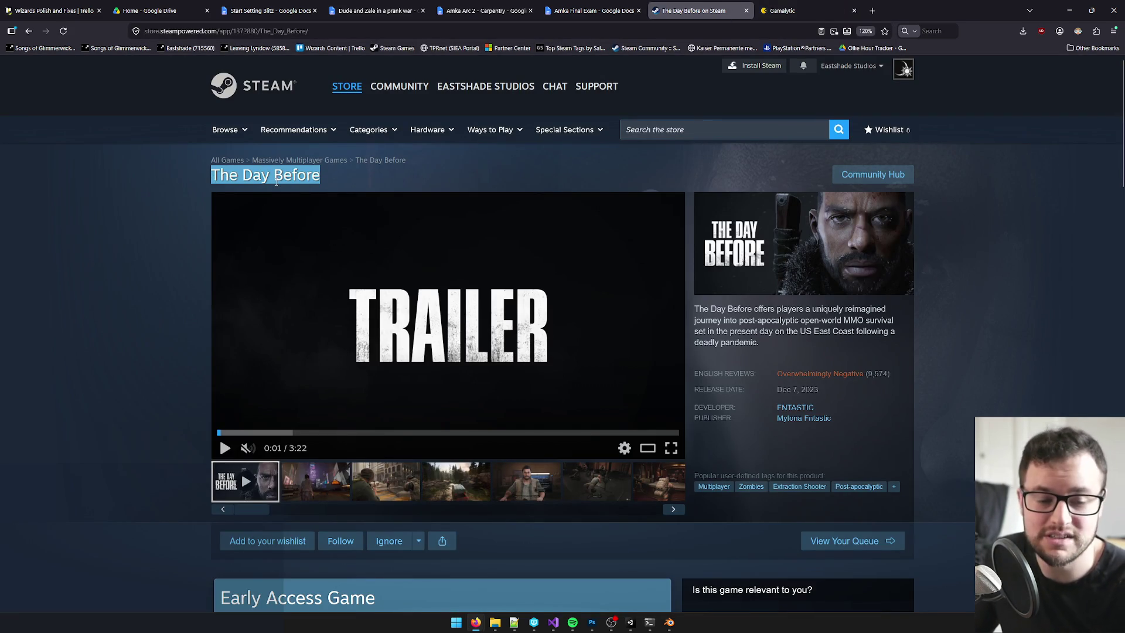
click(803, 10)
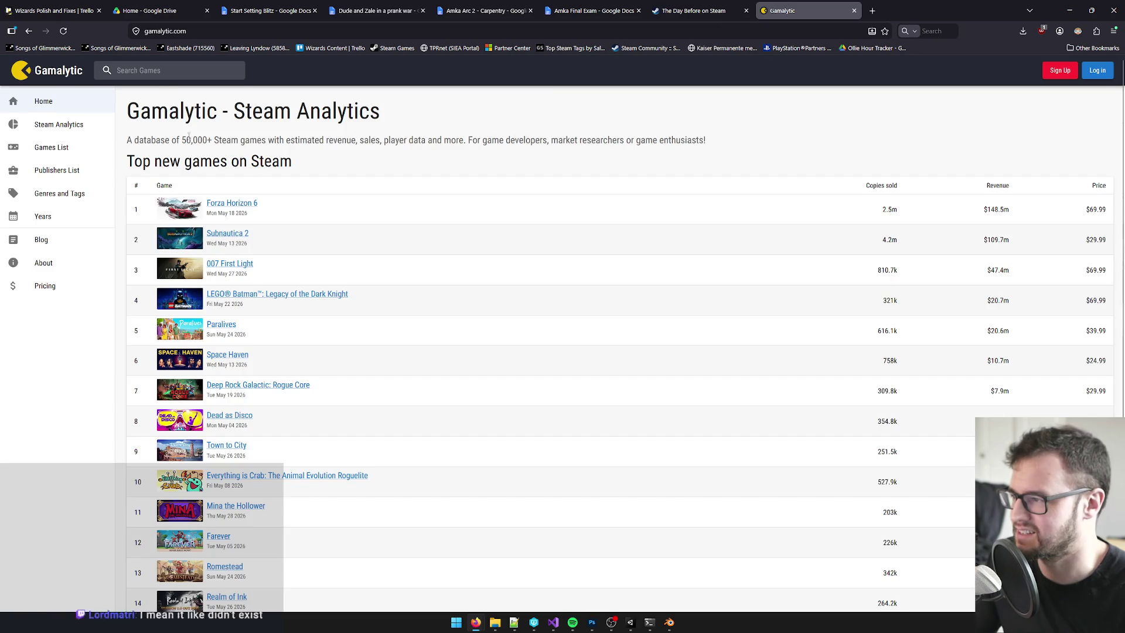
click(159, 70)
key(ctrl+v)
click(147, 93)
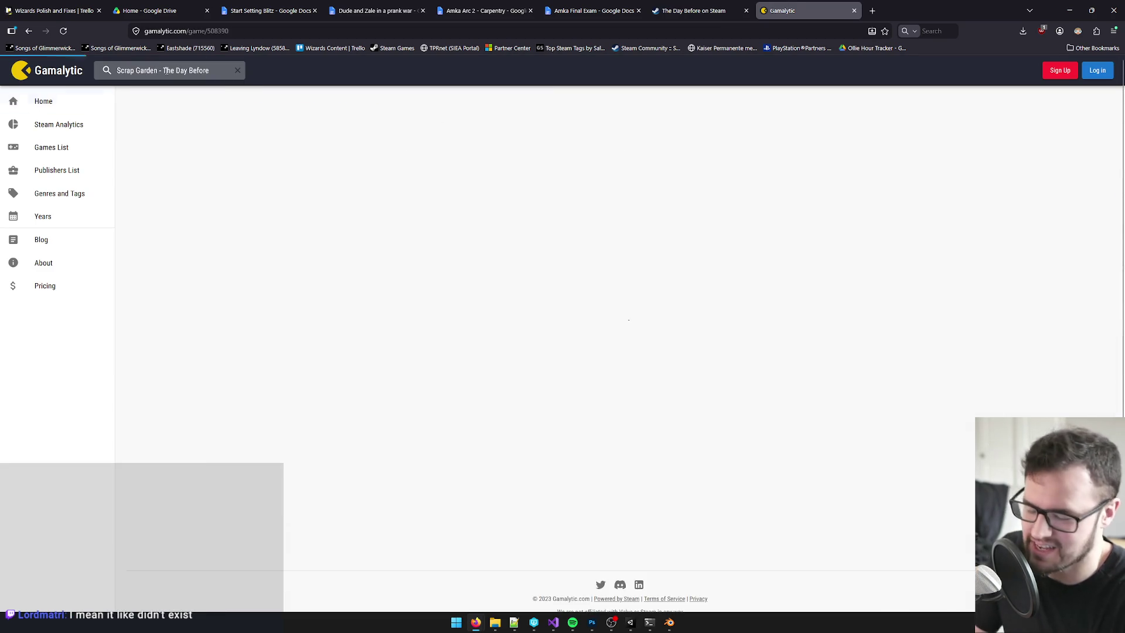
key(alt+Left)
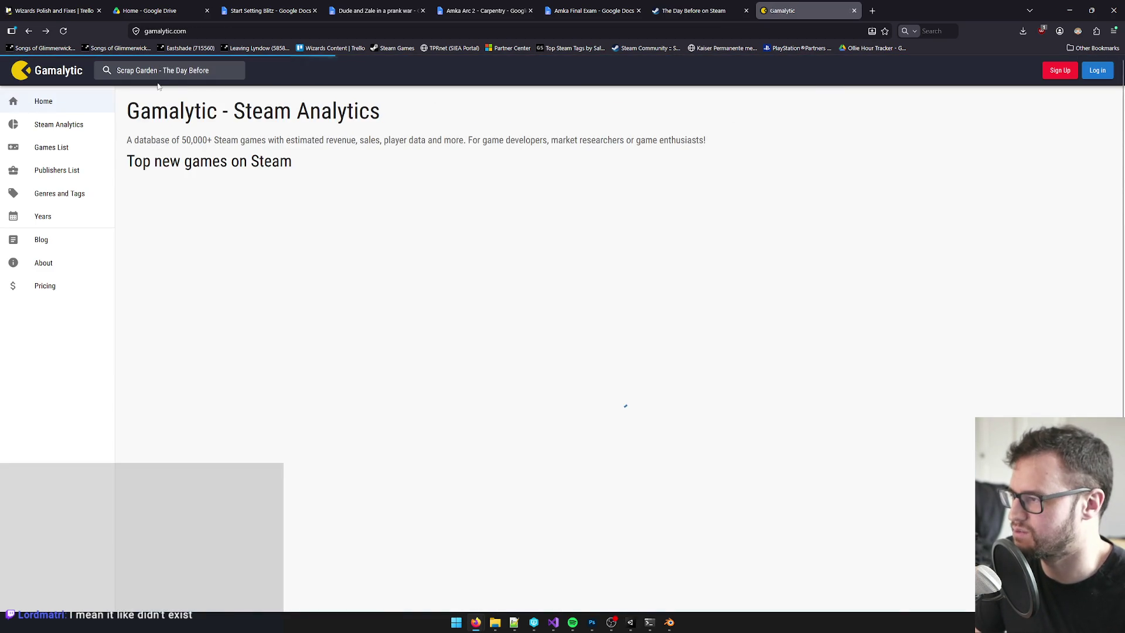
- Retype 'the day before' in Gamalytic's search and recheck the suggestions
click(237, 70)
text(t)
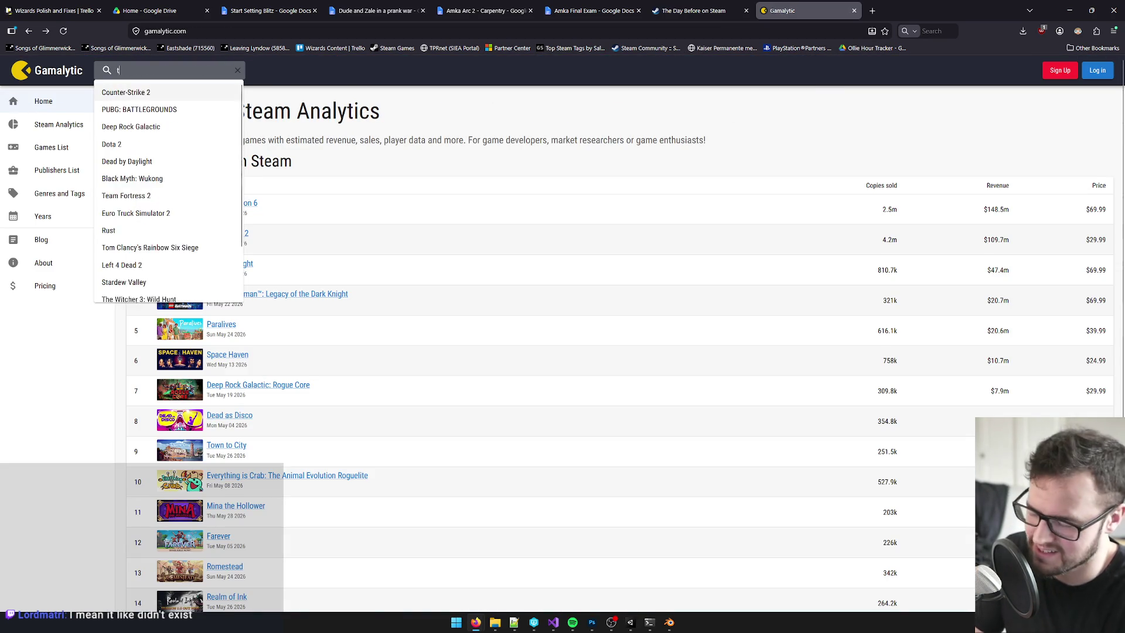
text(he day before)
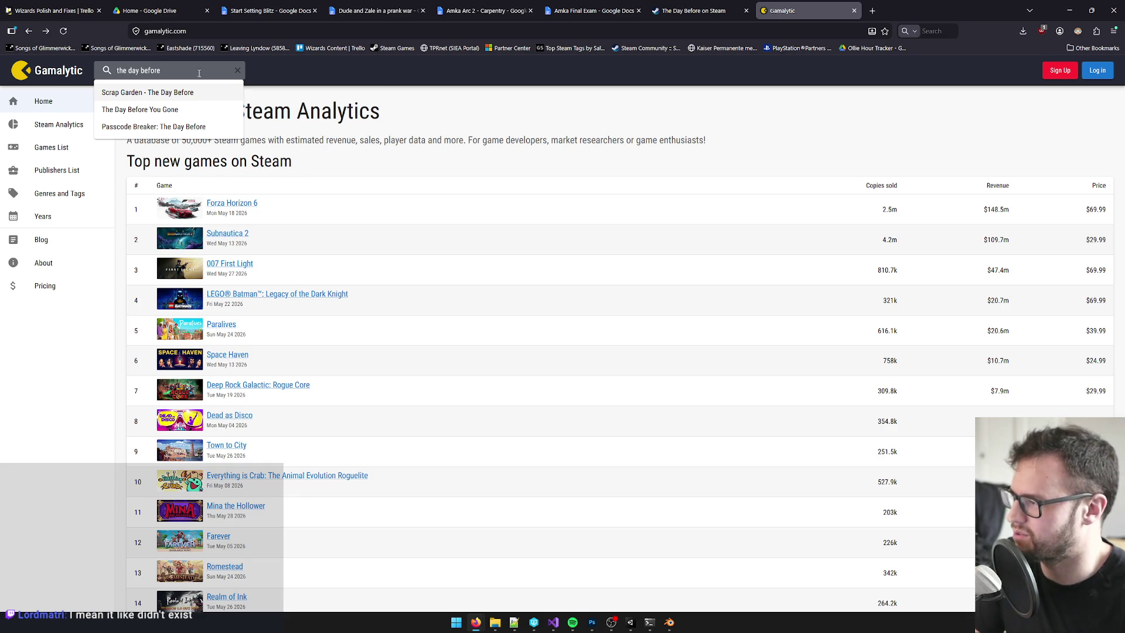
key(ctrl+shift+Tab)
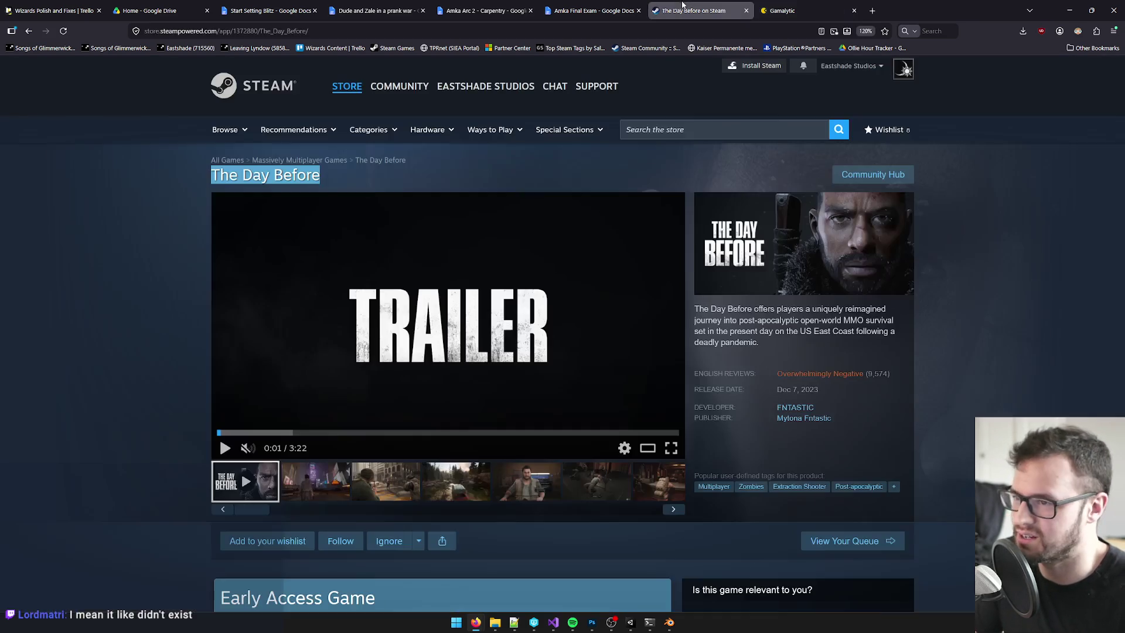
key(ctrl+Tab)
click(157, 70)
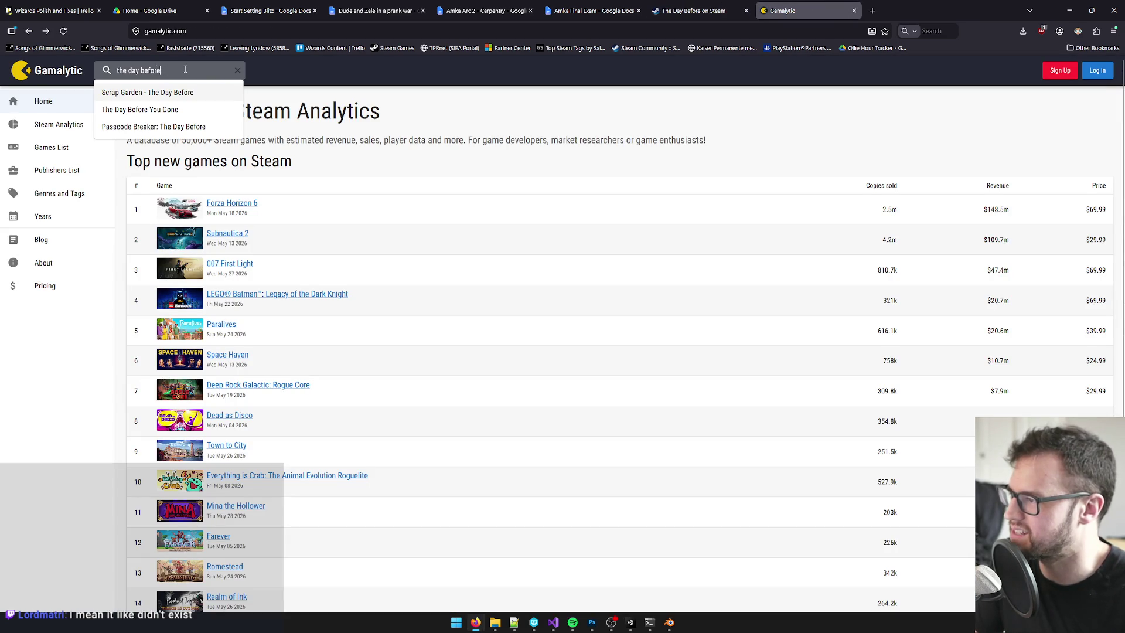
text(e)
scroll(162, 110, down, 2)
scroll(163, 112, up, 2)
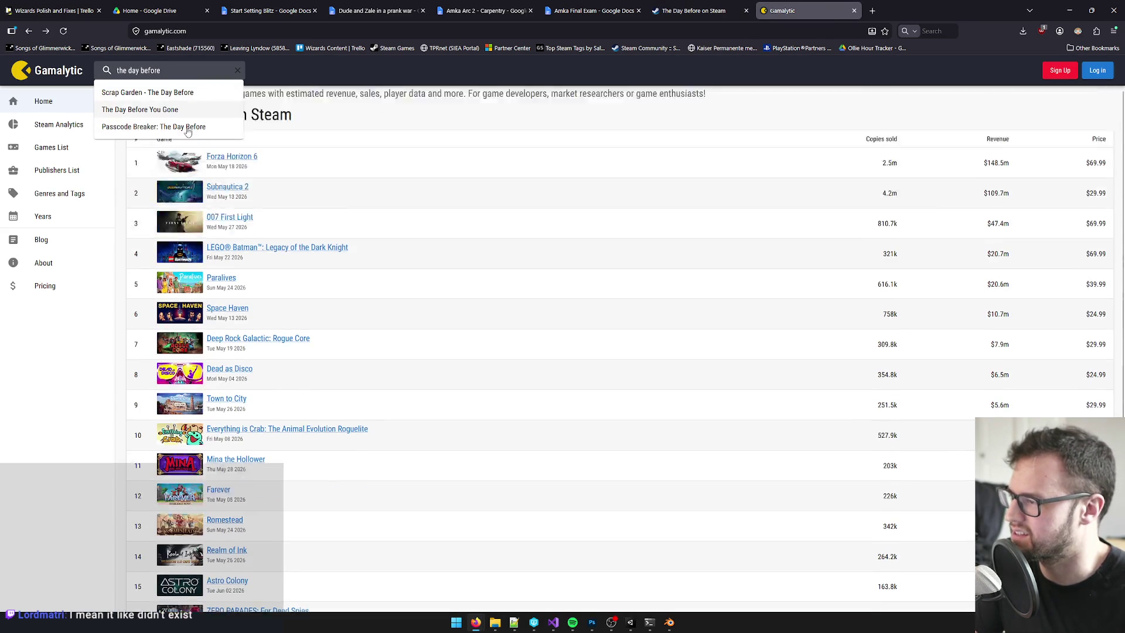
click(665, 3)
click(782, 10)
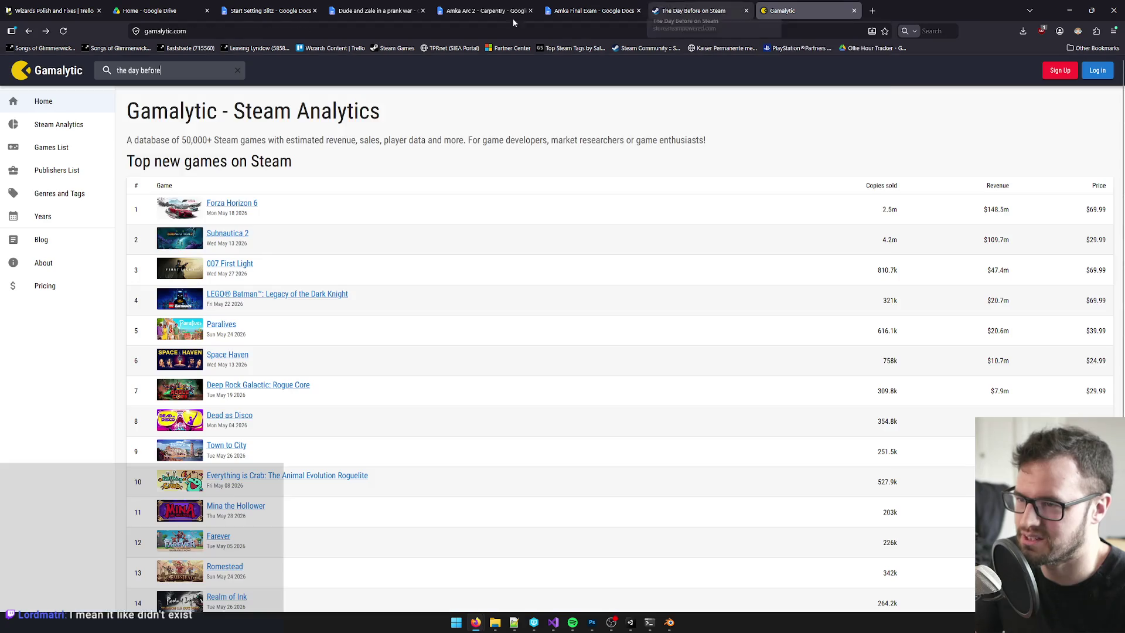
- Search the web for 'steam revenue estimator'
click(436, 30)
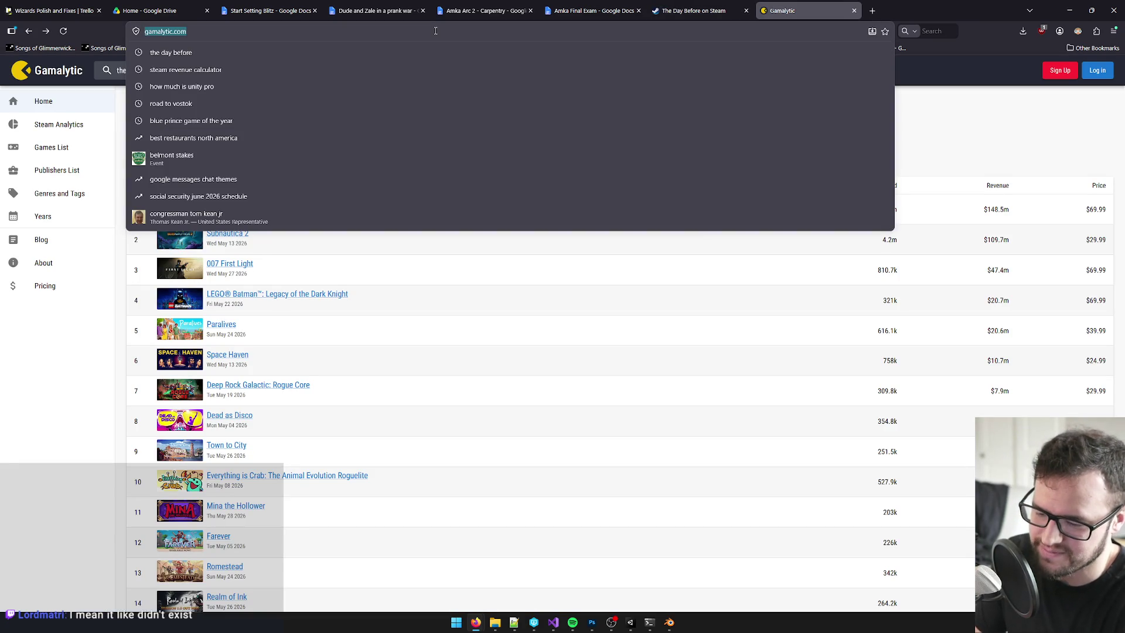
text(steam revenue )
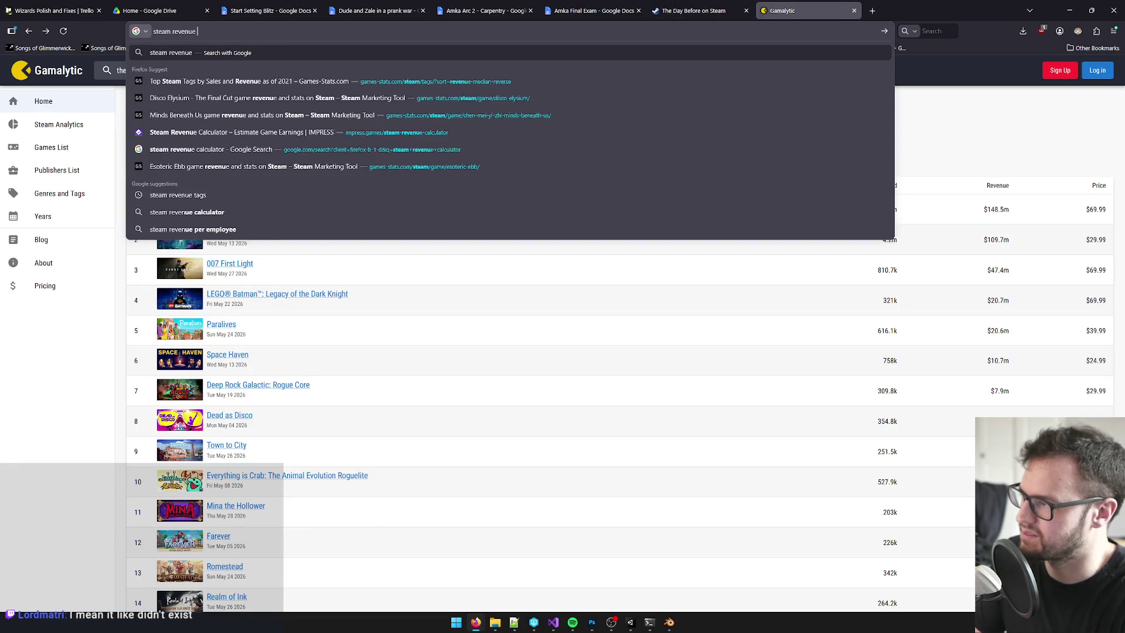
text(estimator)
key(Return)
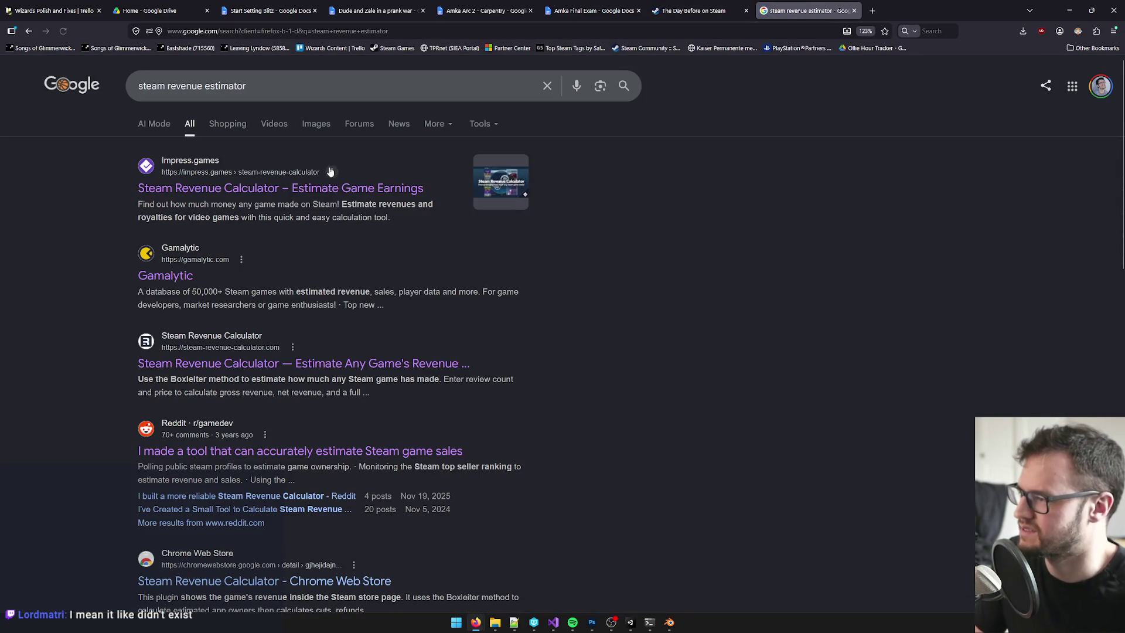
click(691, 10)
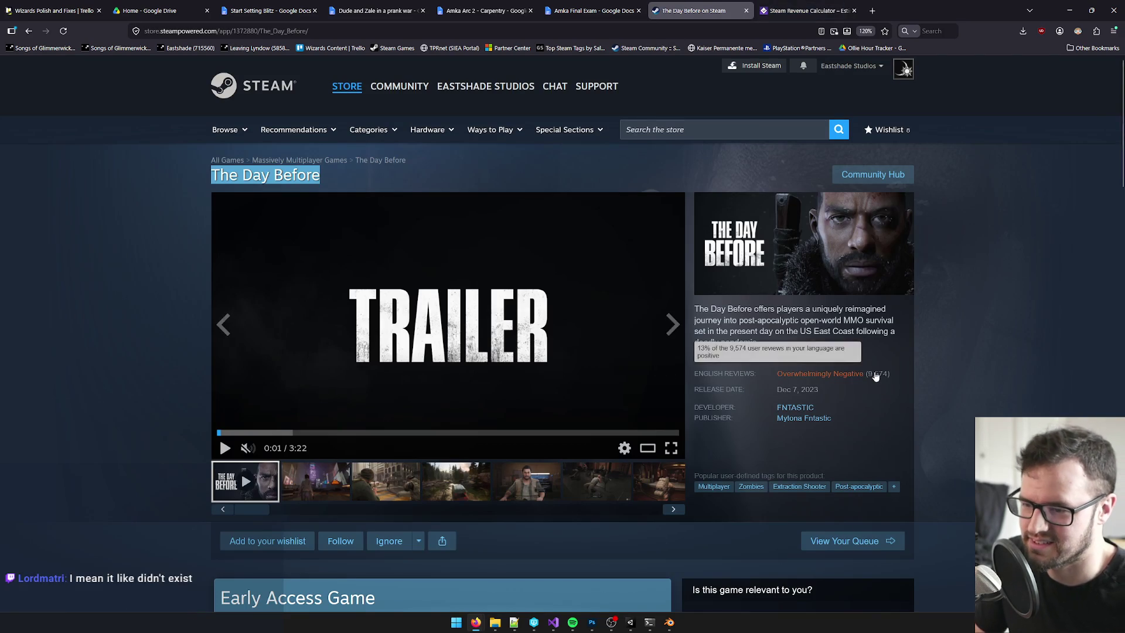
- Enter 9574 as the review count, checking it against the Steam store page
click(789, 6)
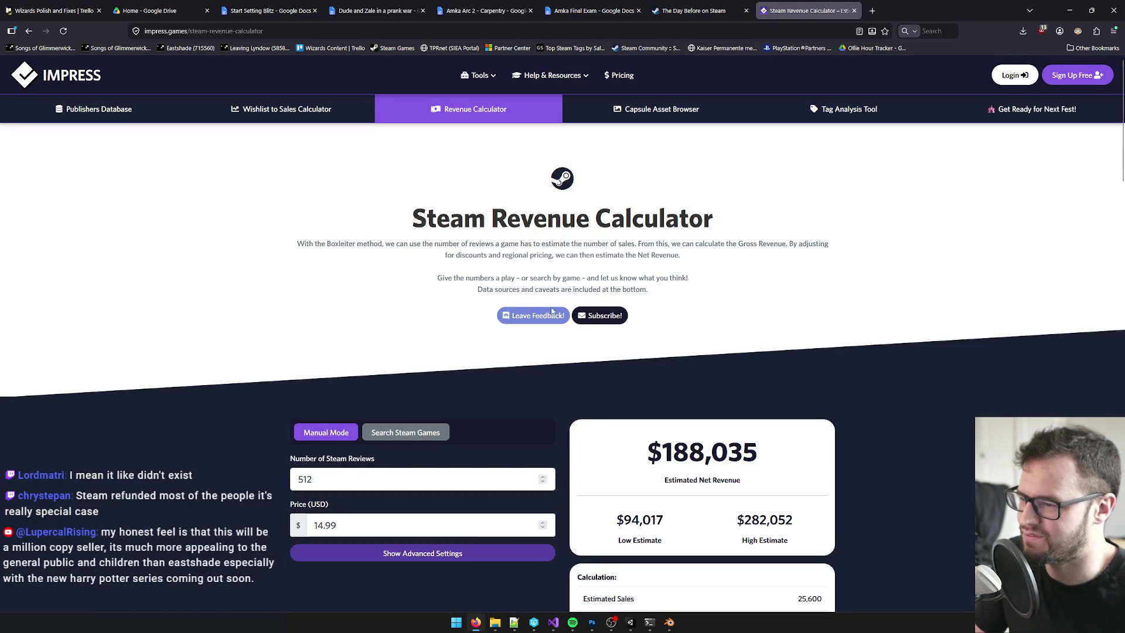
drag(363, 478, 225, 473)
text(9574)
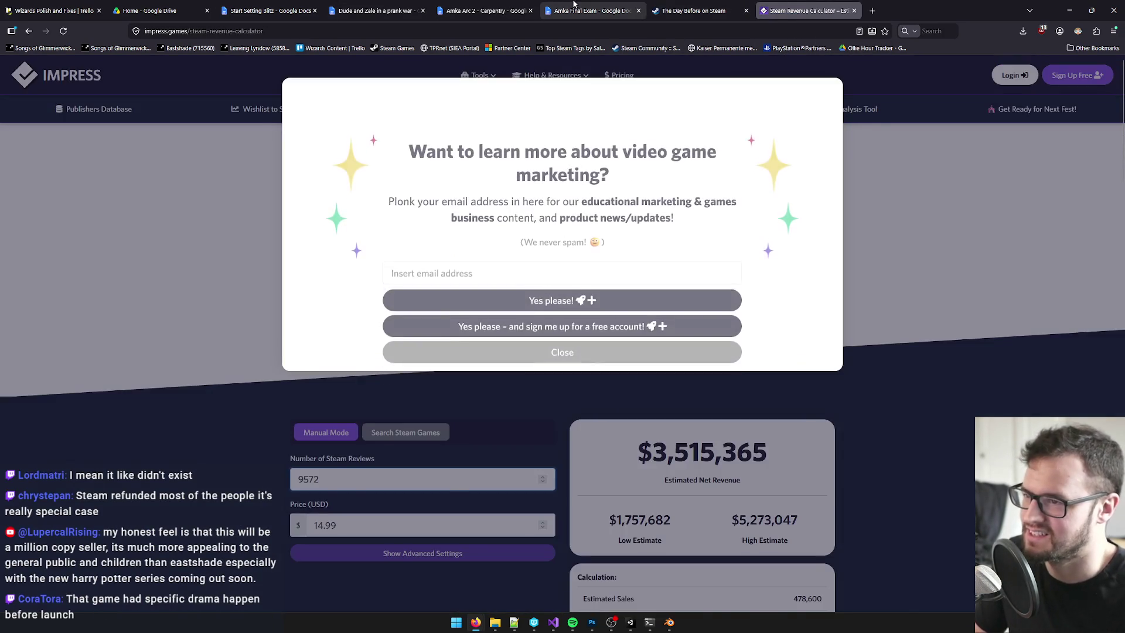
click(668, 12)
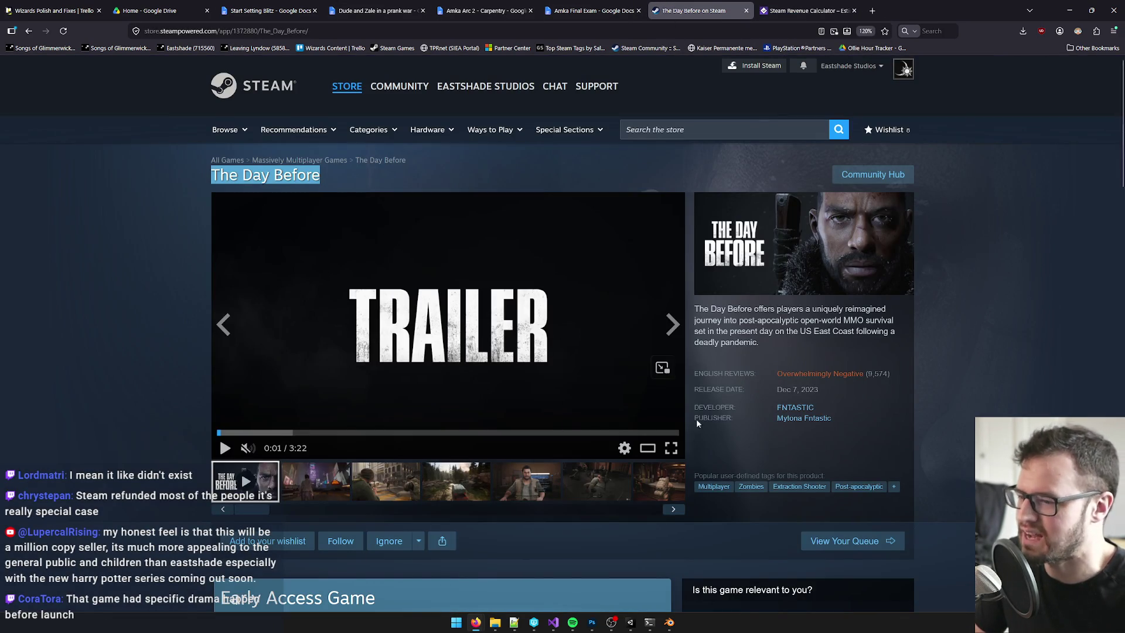
scroll(491, 436, down, 2)
scroll(490, 435, down, 3)
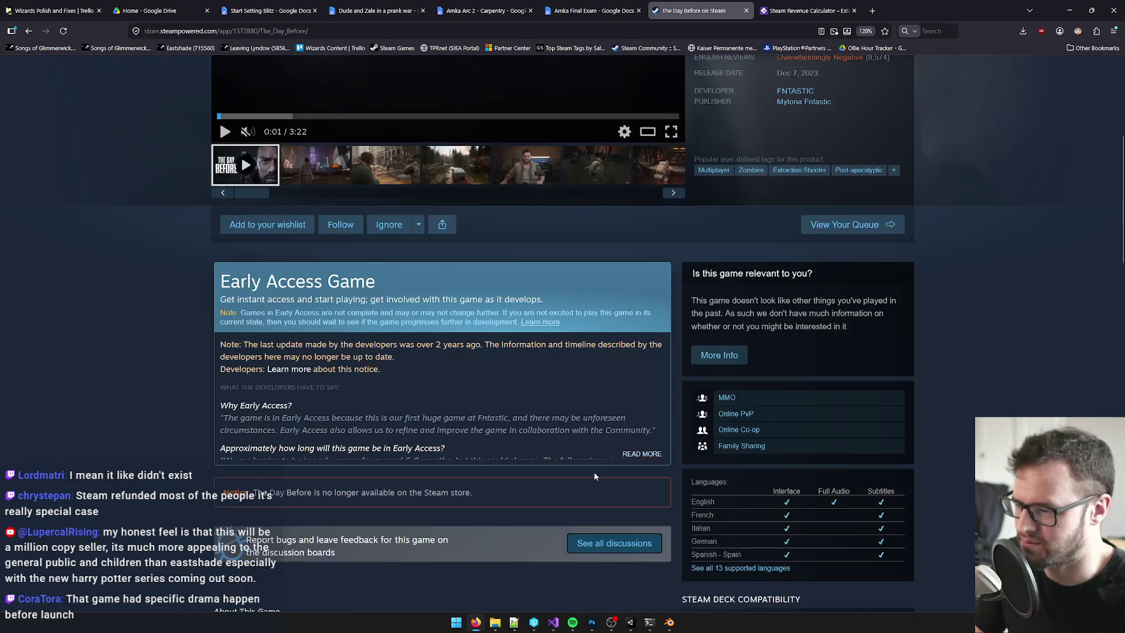
scroll(458, 480, up, 2)
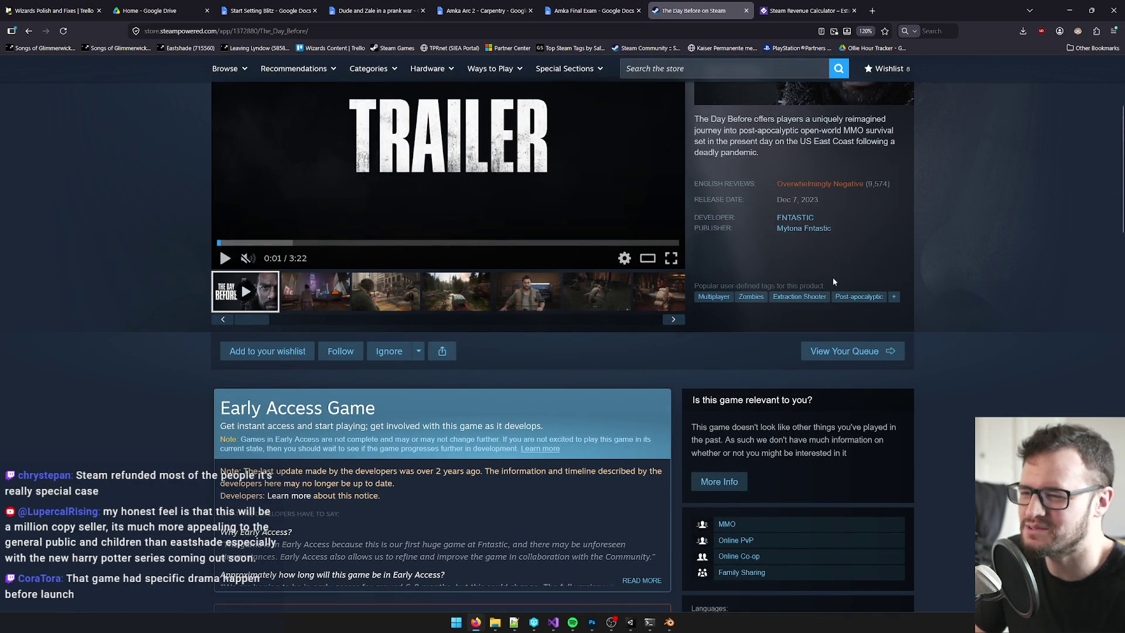
scroll(280, 380, down, 4)
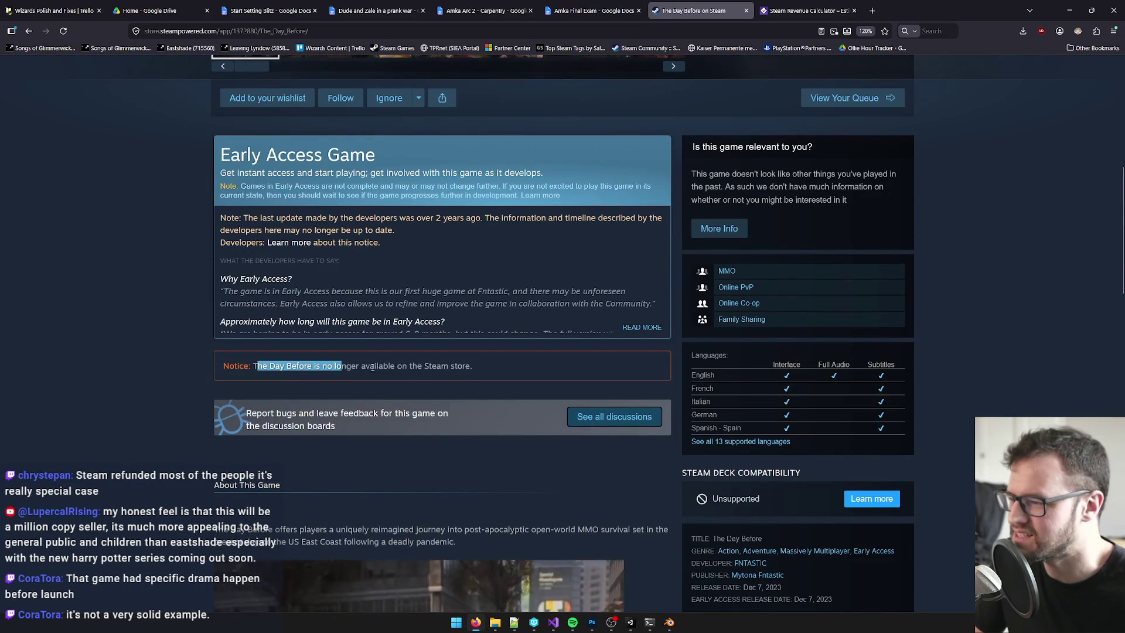
scroll(462, 373, down, 5)
scroll(459, 374, up, 5)
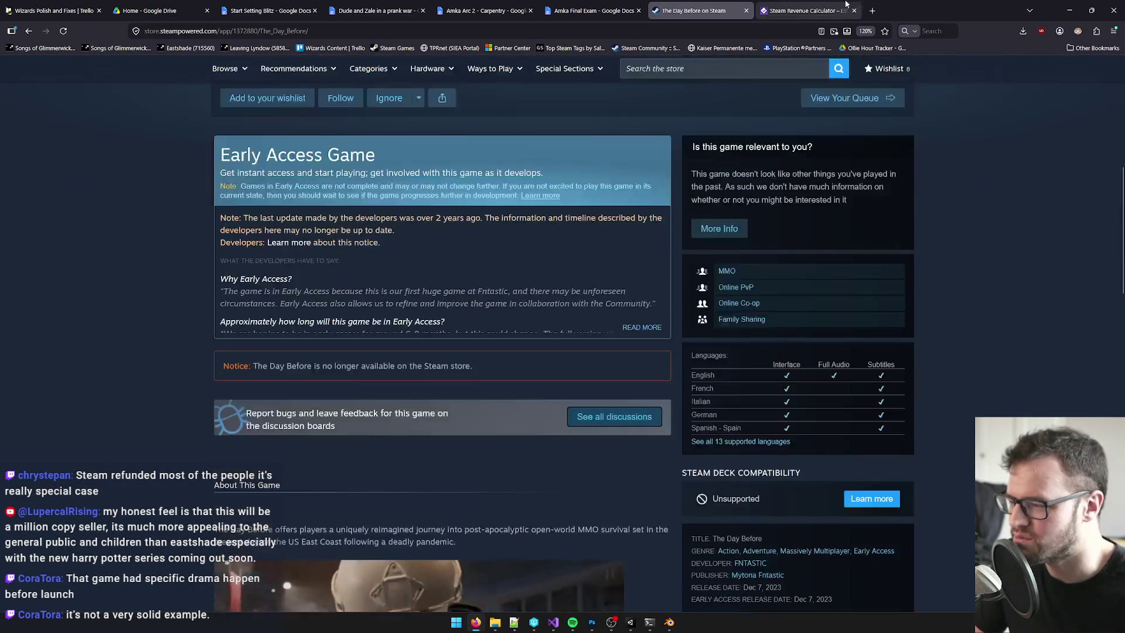
click(809, 10)
- Set the price to 40 for a $9,380,560 estimate, then close the calculator and Steam tabs
click(593, 332)
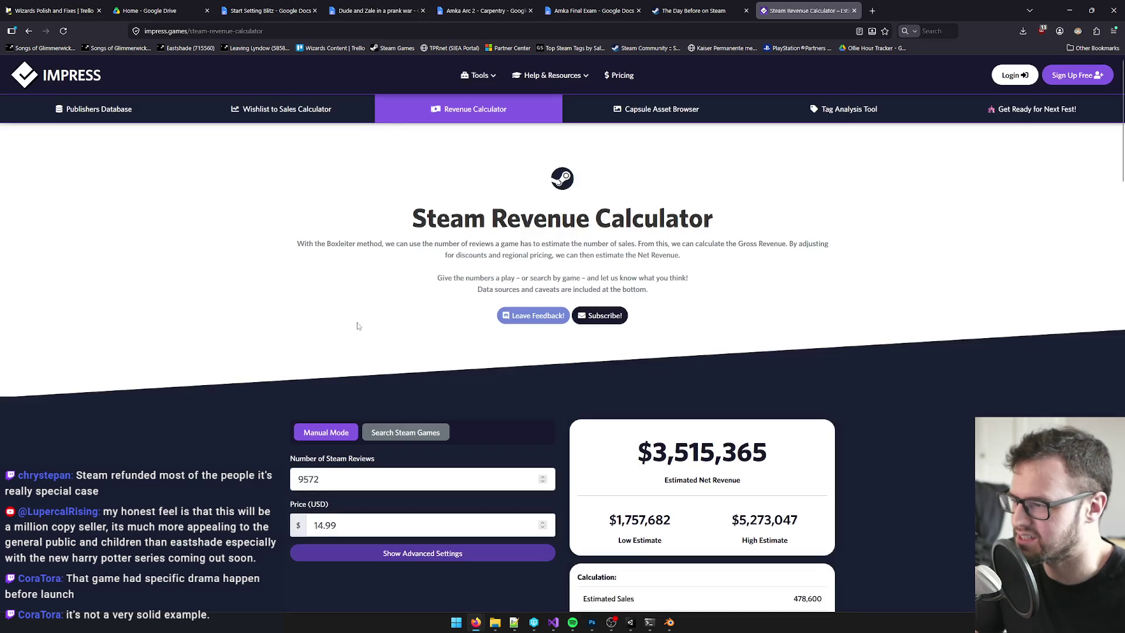
scroll(335, 479, down, 1)
drag(339, 472, 304, 472)
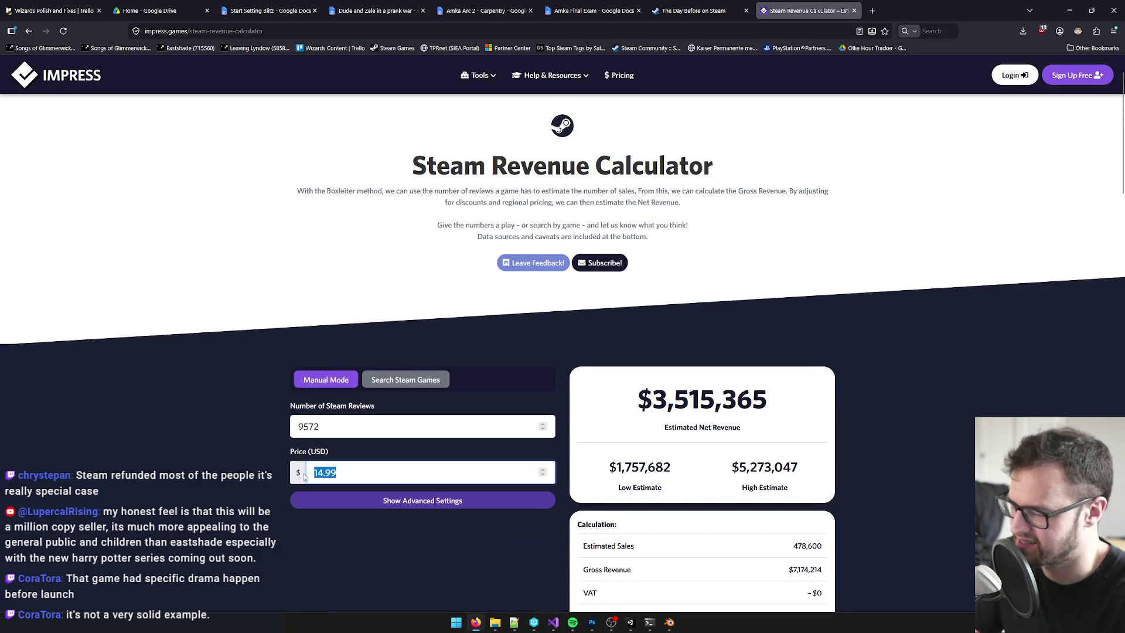
text(40)
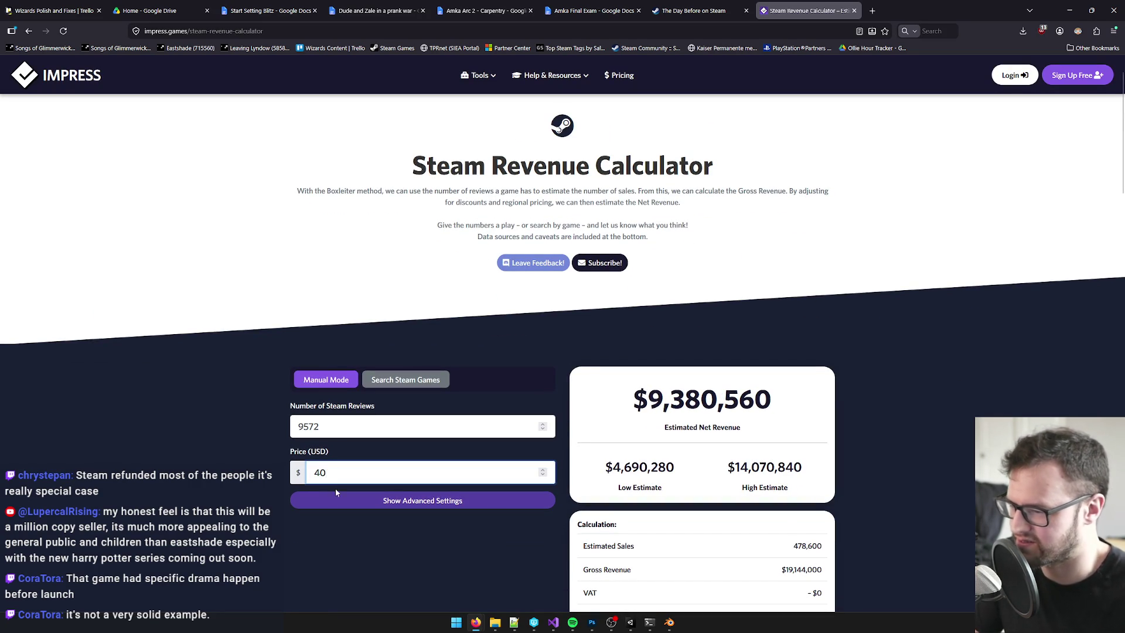
drag(648, 400, 746, 400)
click(776, 398)
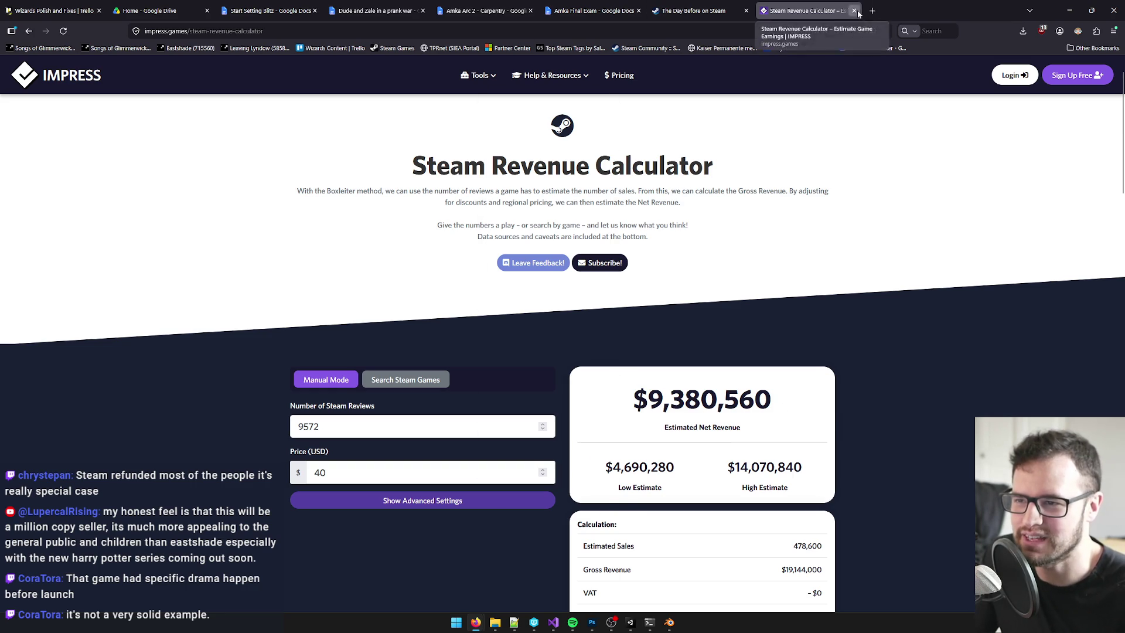
click(854, 11)
click(746, 11)
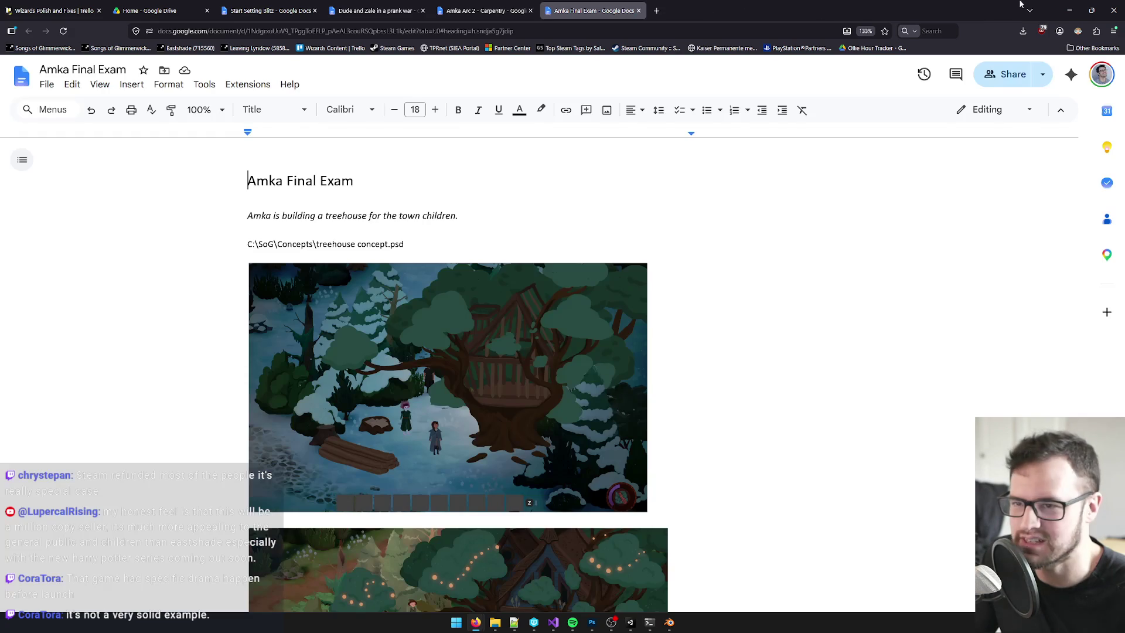
- Orbit and zoom Unity's Scene view around the repaired fireplace, then switch to Blender
click(1069, 10)
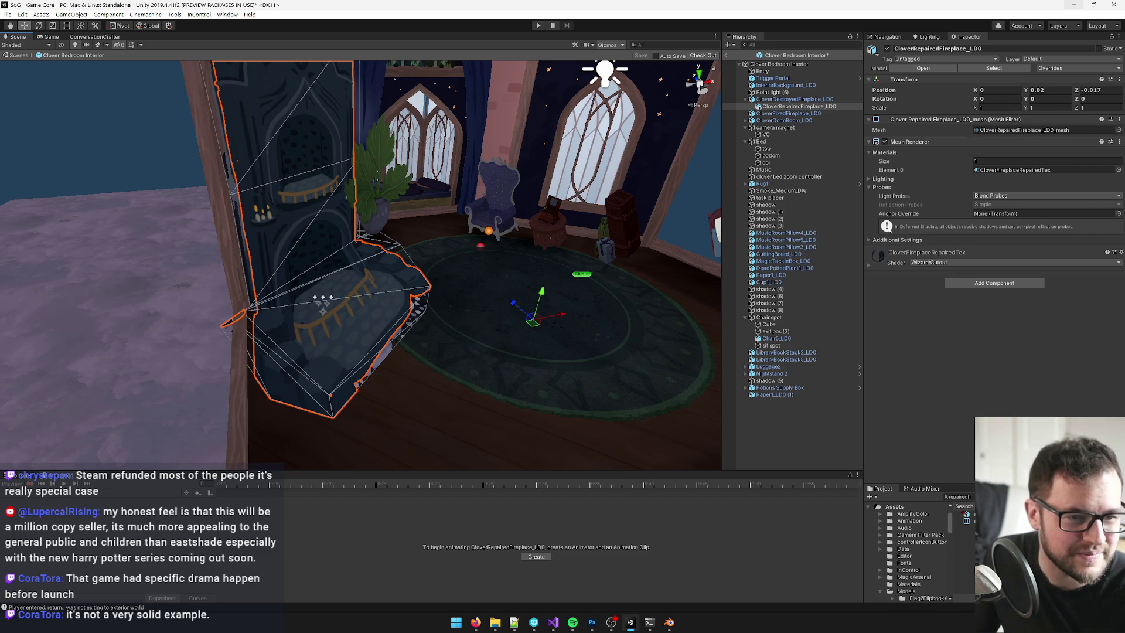
key(alt+Tab)
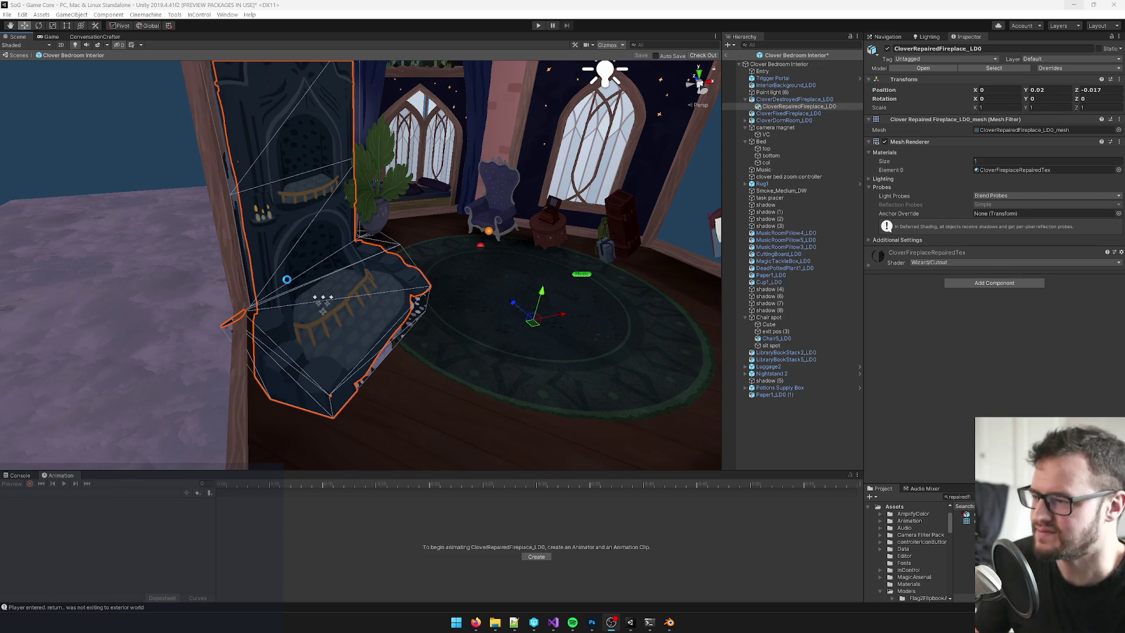
mouse_move(454, 238)
mouse_down()
mouse_move(398, 240)
mouse_move(434, 232)
mouse_move(532, 250)
mouse_up()
scroll(398, 241, down, 5)
scroll(398, 241, up, 5)
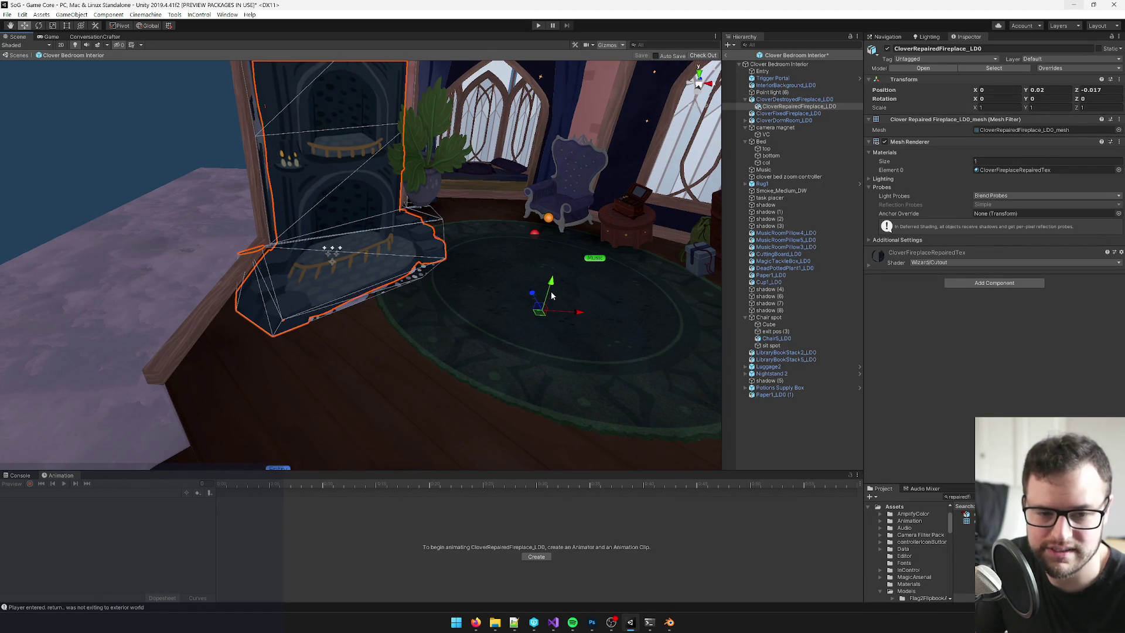
scroll(552, 296, down, 5)
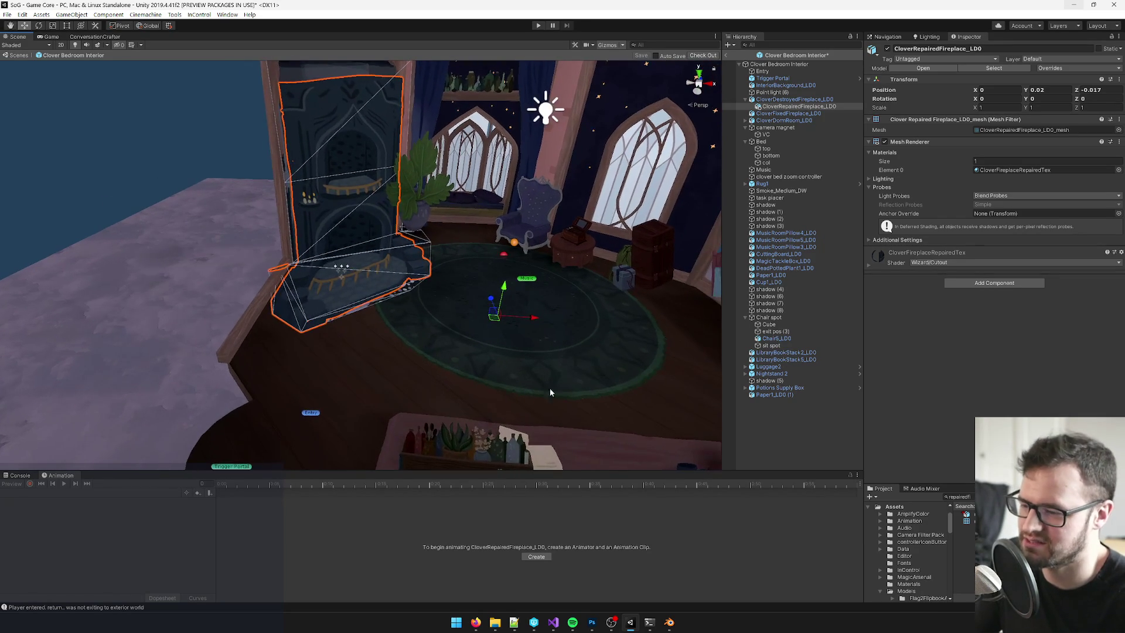
key(alt+Tab)
- Select Cylinder.156 in Edit Mode and pick the lower base edges
right_click(351, 293)
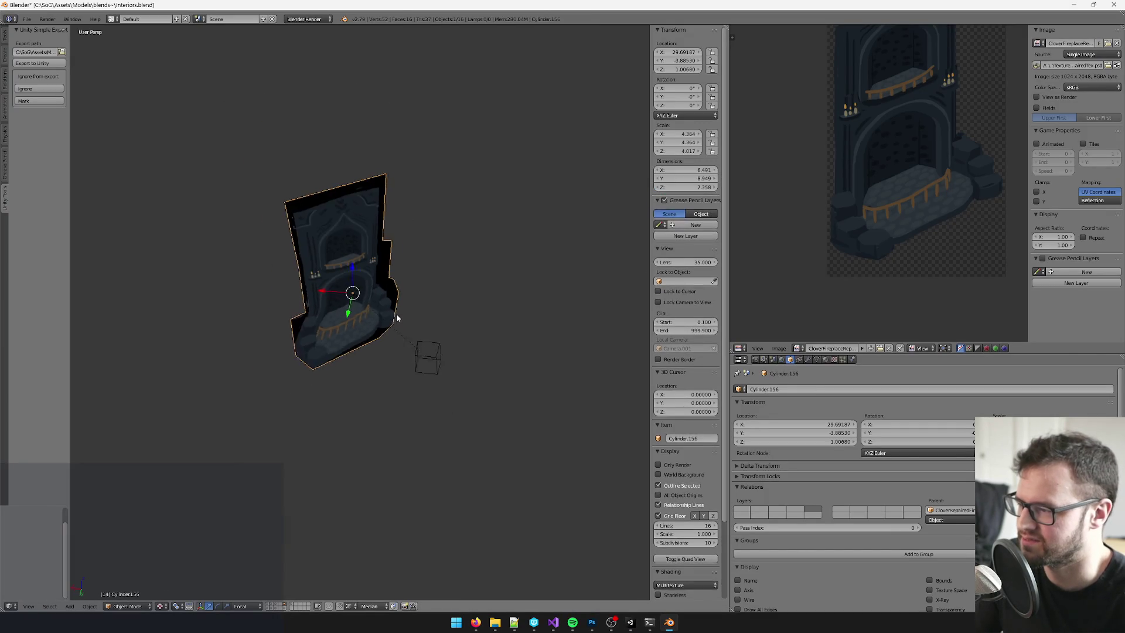
key(Tab)
scroll(442, 331, up, 3)
right_click(395, 360)
scroll(389, 326, up, 2)
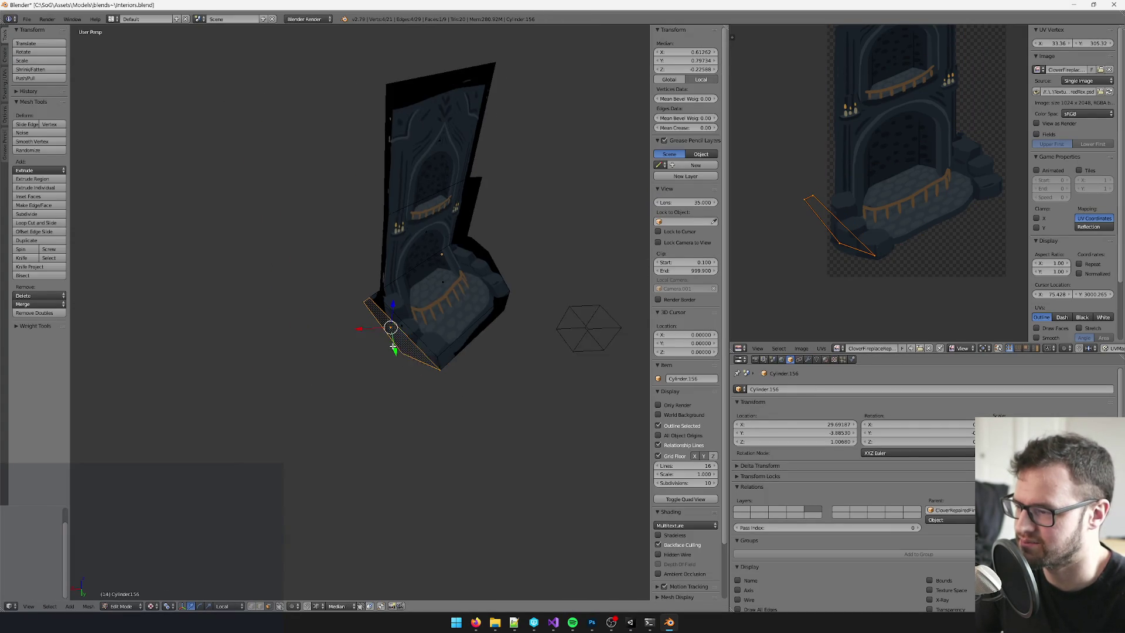
click(260, 606)
right_click(460, 392)
shift+right_click(396, 335)
mouse_move(455, 367)
mouse_down()
mouse_move(417, 381)
mouse_move(455, 322)
mouse_move(401, 321)
mouse_move(432, 320)
mouse_up()
right_click(462, 323)
alt+shift+right_click(462, 323)
scroll(432, 320, down, 3)
- Extrude the selected base edges outward in the XY plane to form the rim
key(e)
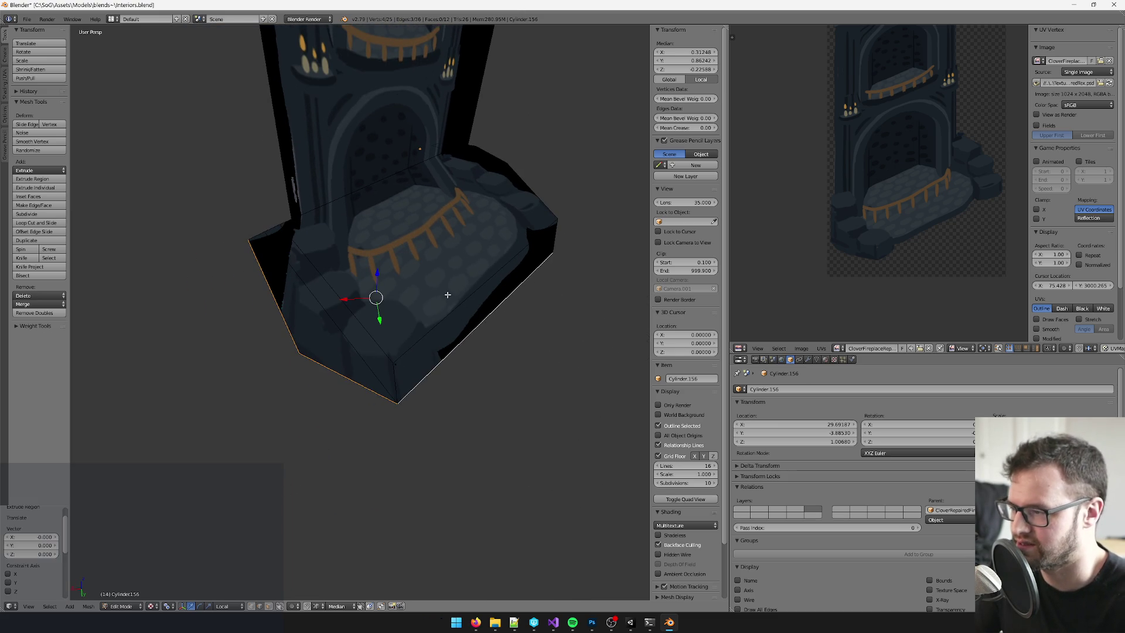
key(shift+z)
key(shift+z)
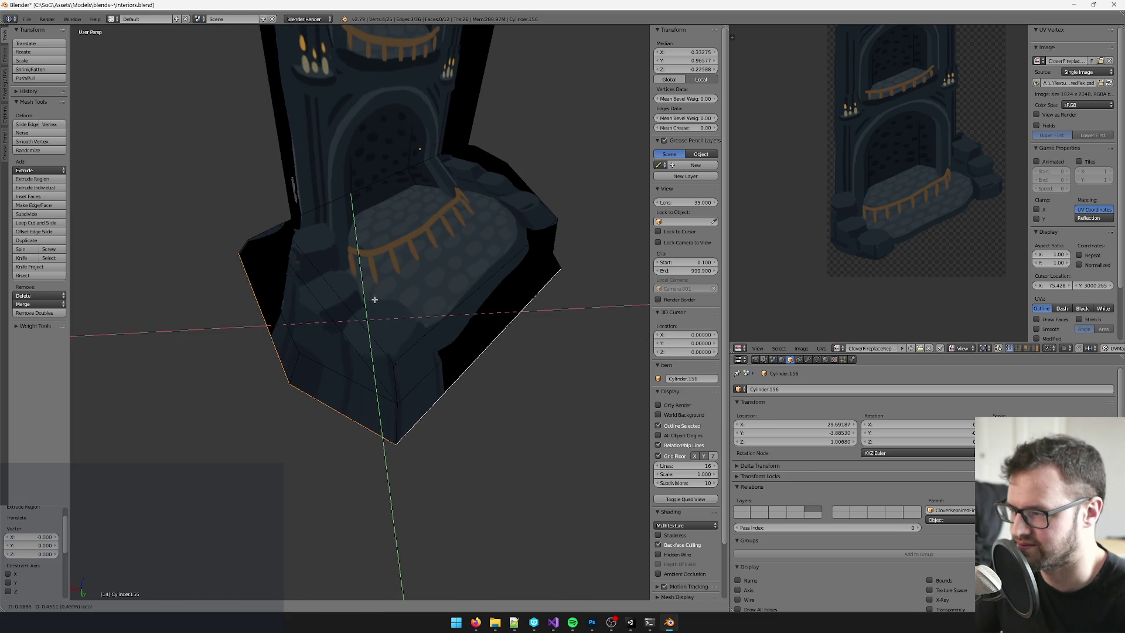
click(372, 303)
key(a)
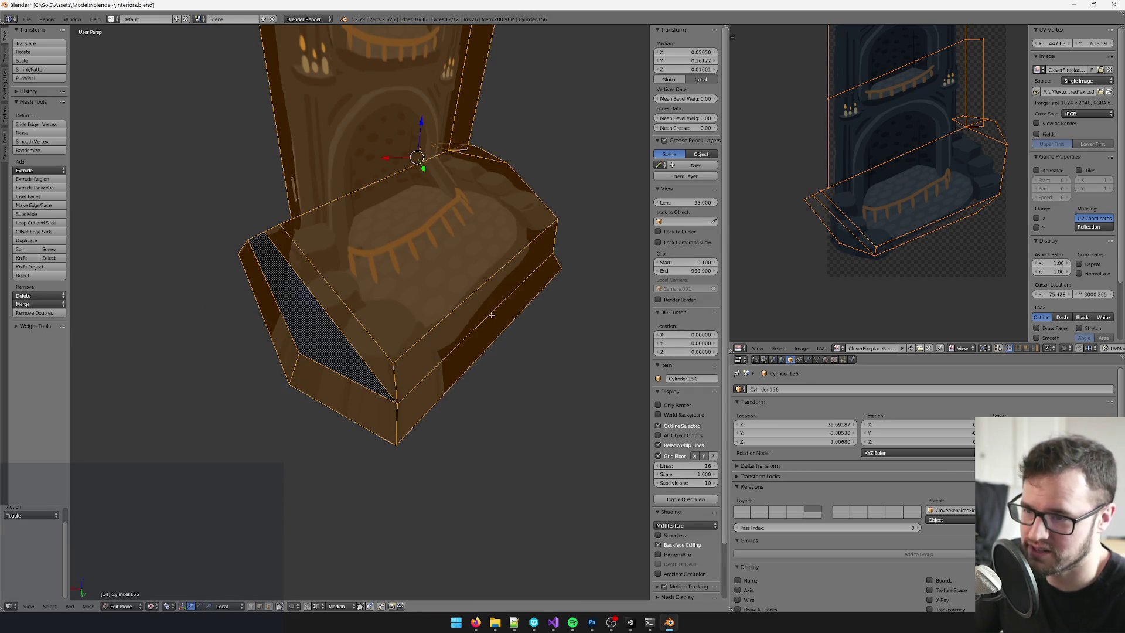
key(a)
- Unwrap the upper-left, lower-left and right side faces of the base
right_click(295, 344)
shift+right_click(348, 378)
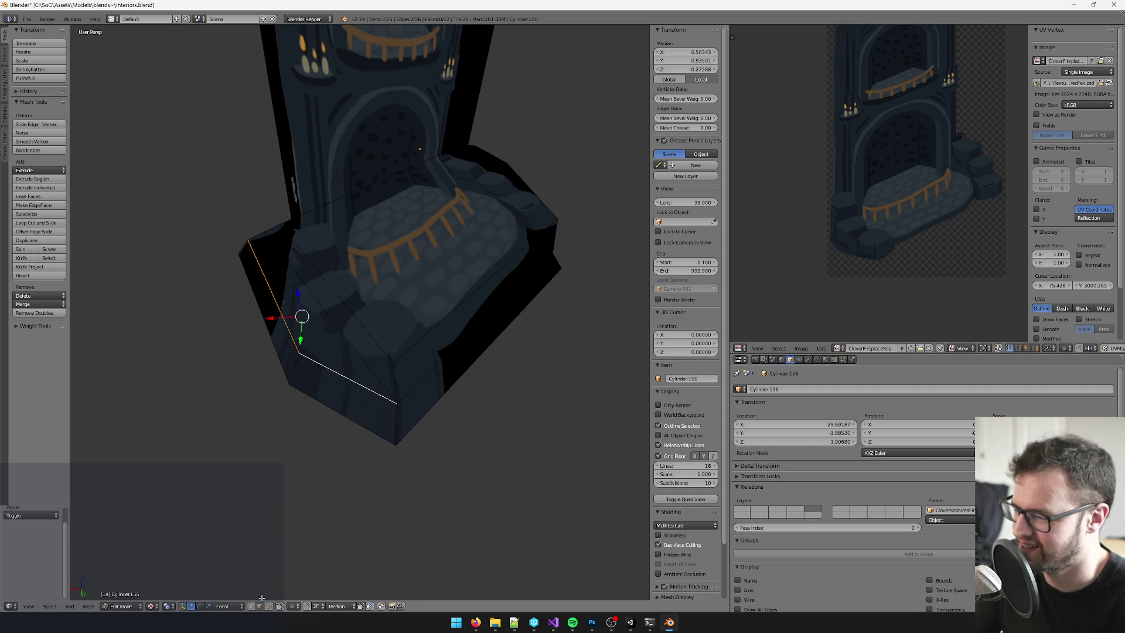
key(a)
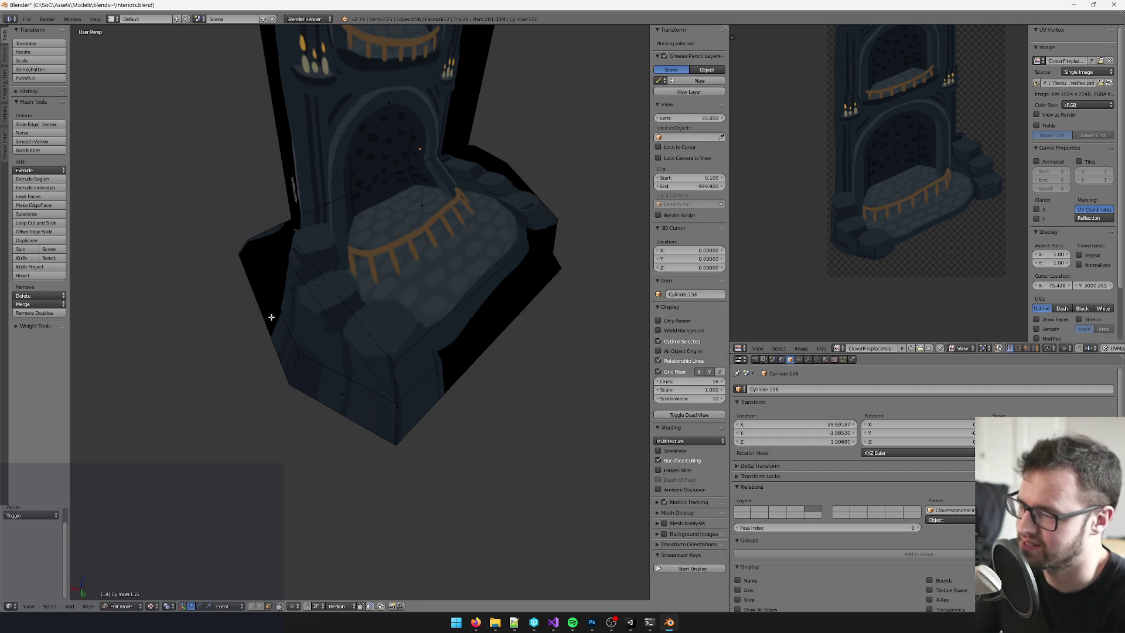
right_click(260, 298)
shift+right_click(342, 390)
shift+right_click(503, 305)
key(u)
click(502, 306)
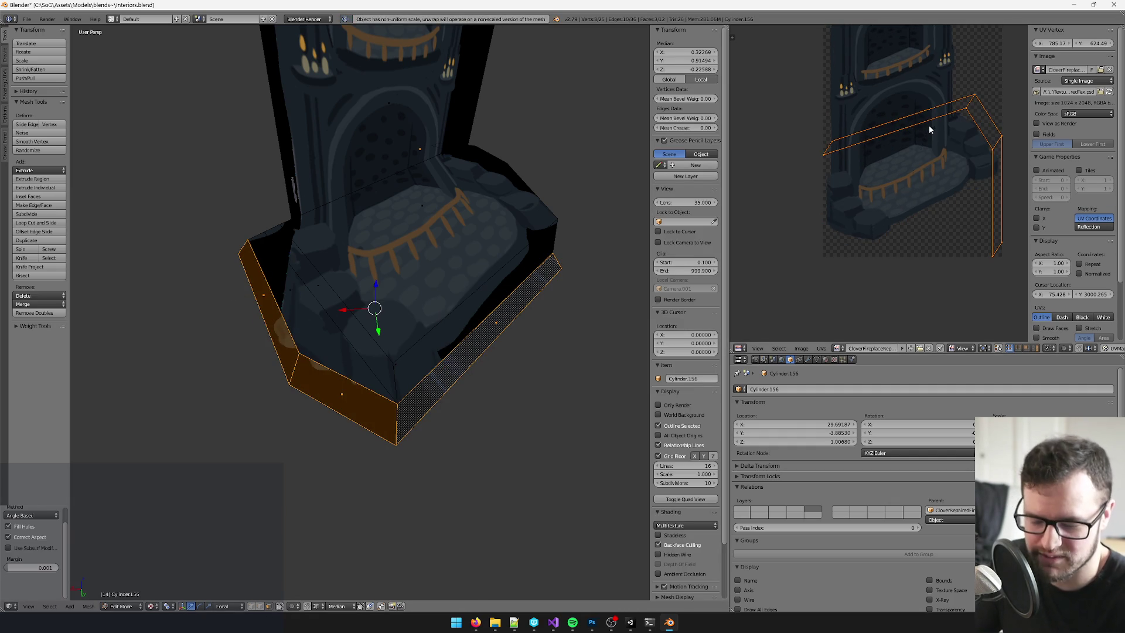
- Rotate the new UV island 180 degrees and place it over the texture
text(r180)
key(Return)
key(g)
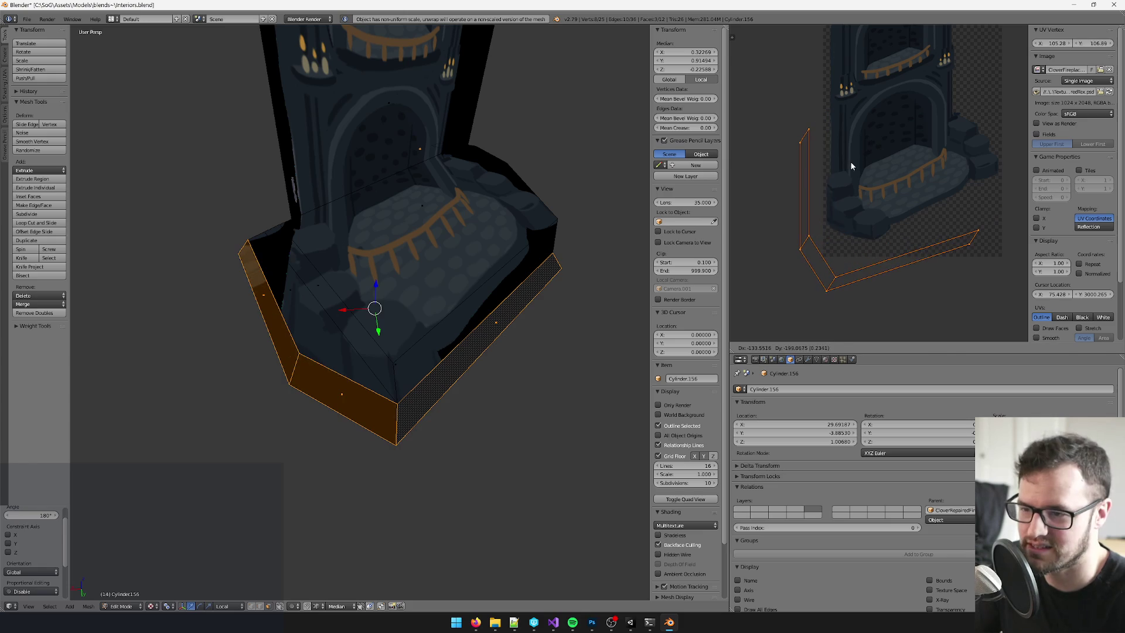
click(851, 166)
- Rotate, scale down and reposition the linked UV island on the texture
key(a)
key(a)
drag(791, 130, 807, 141)
right_click(806, 245)
key(ctrl+l)
key(r)
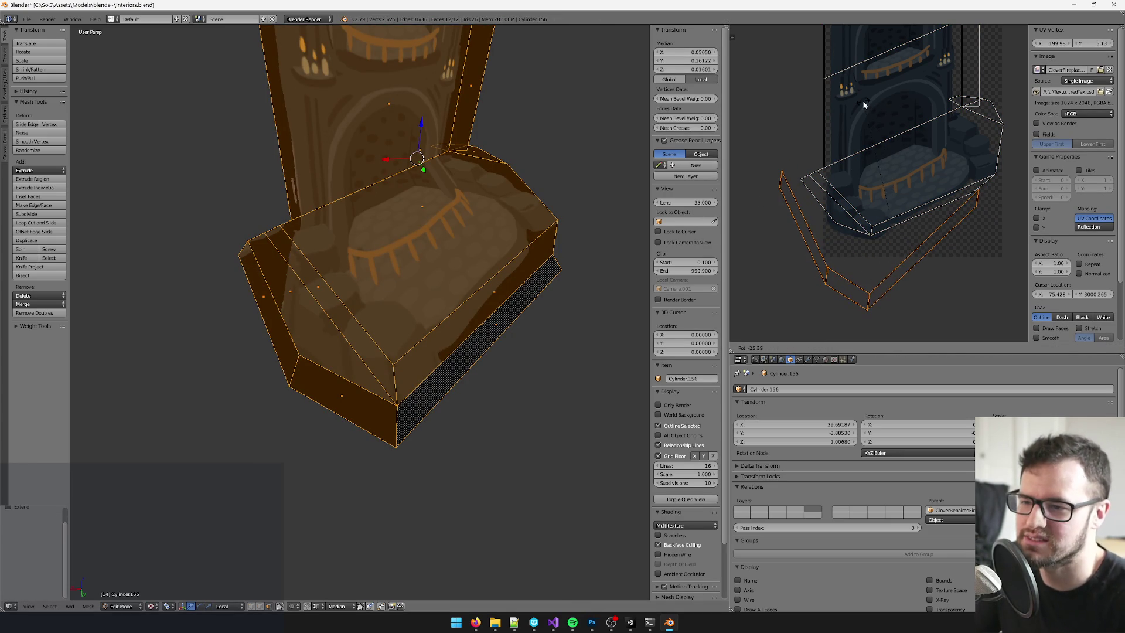
click(864, 104)
key(s)
click(949, 152)
key(g)
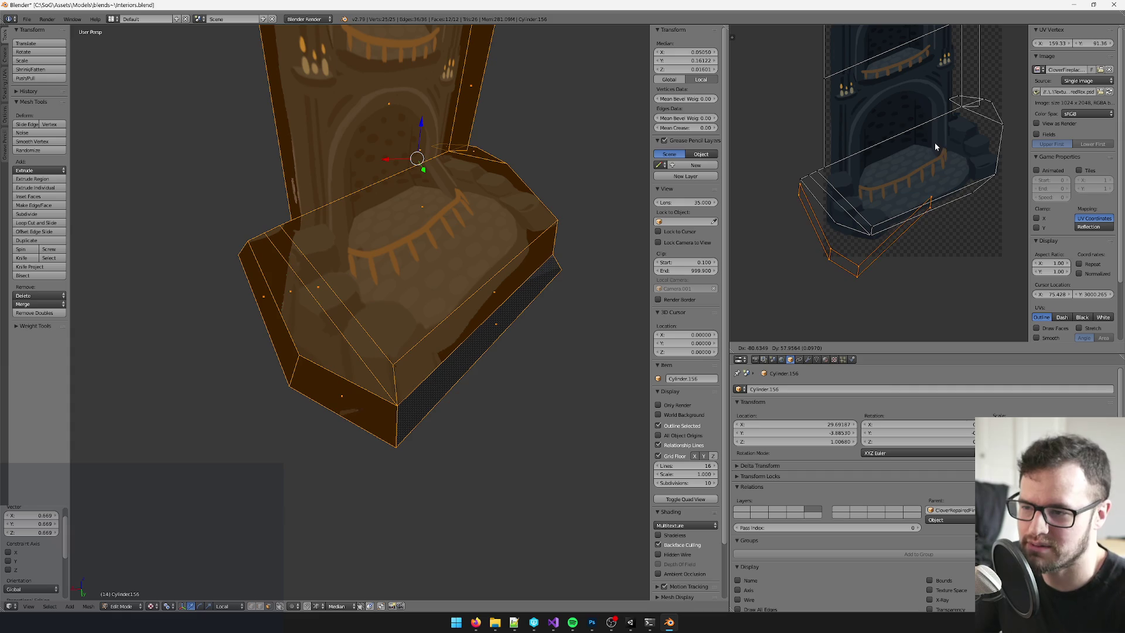
click(934, 141)
- Move the lower UV vertices and the bottom vertex into place
scroll(861, 234, up, 2)
drag(781, 273, 802, 307)
key(g)
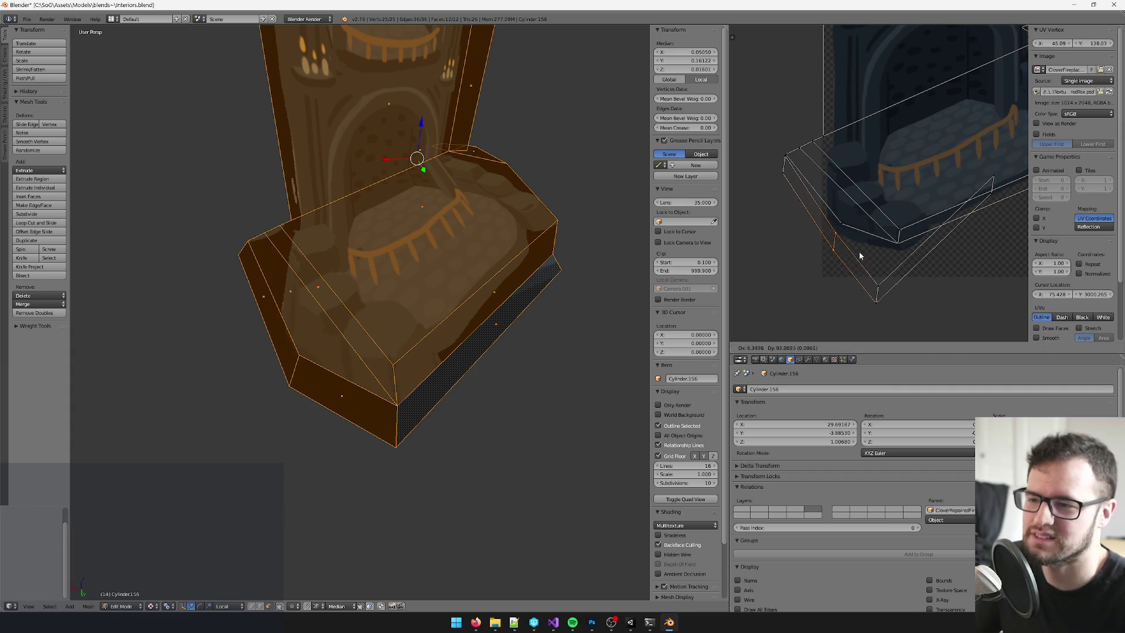
click(864, 245)
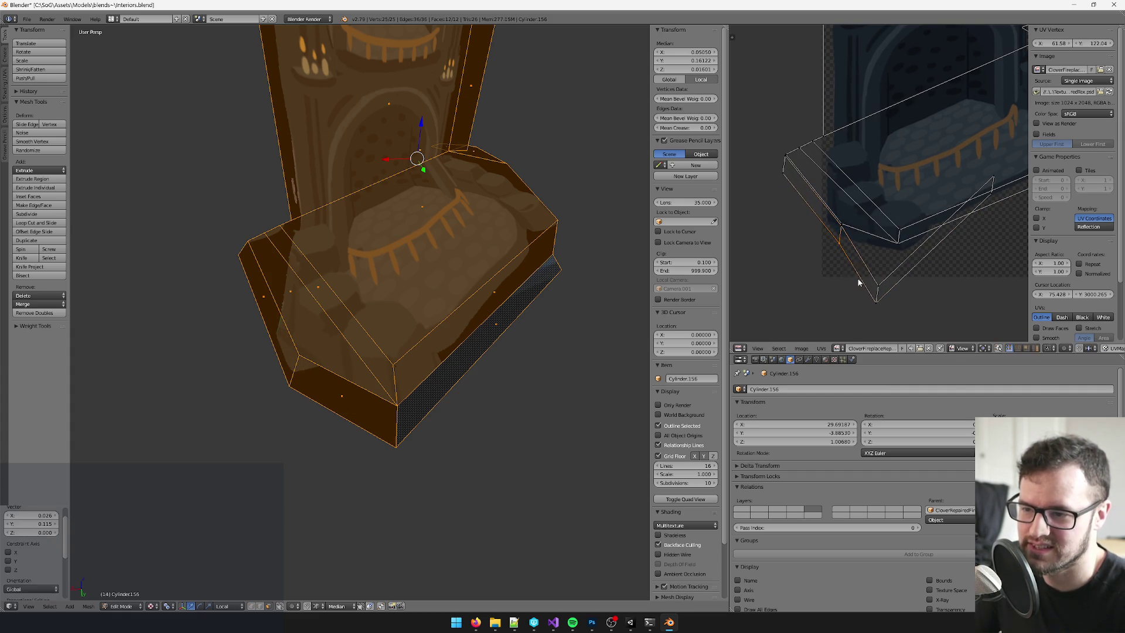
right_click(877, 301)
key(g)
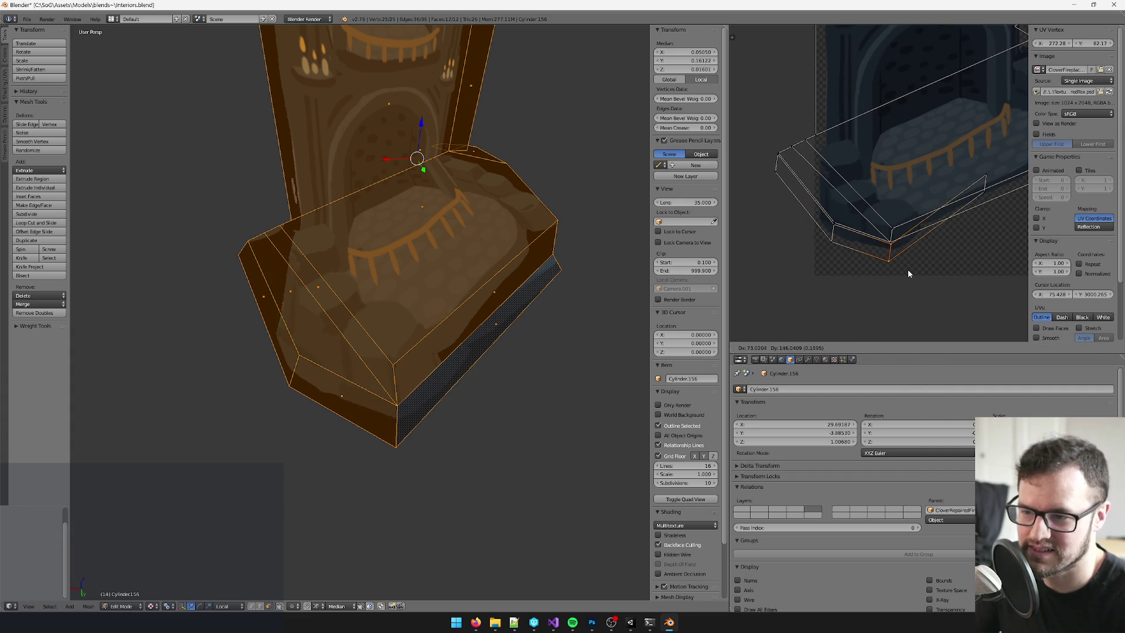
scroll(907, 269, right, 4)
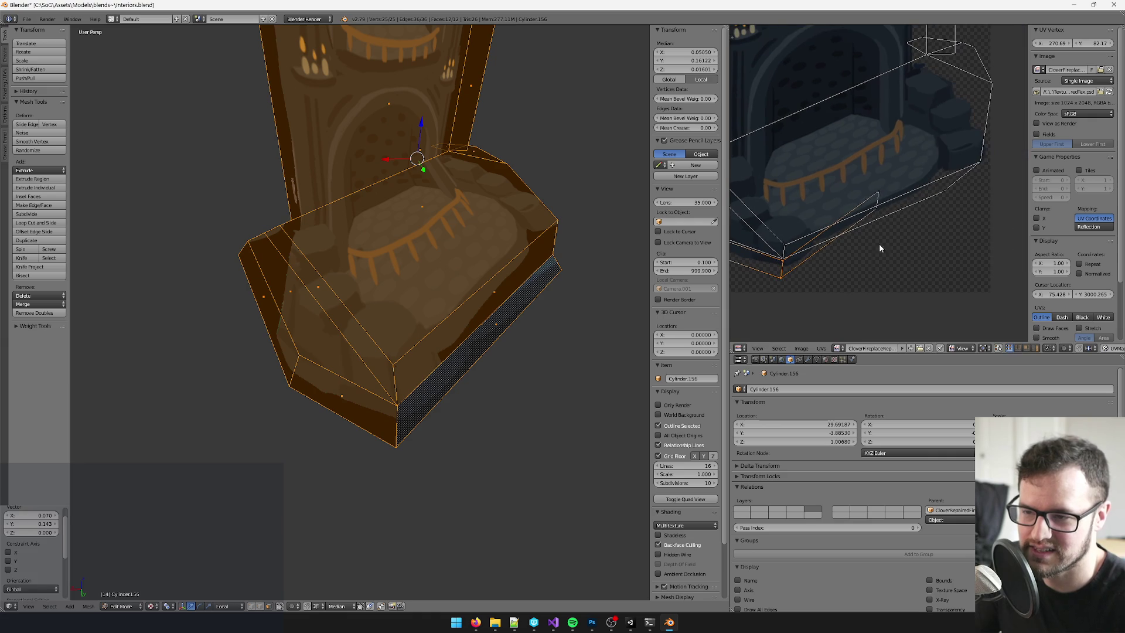
click(962, 223)
scroll(914, 240, up, 3)
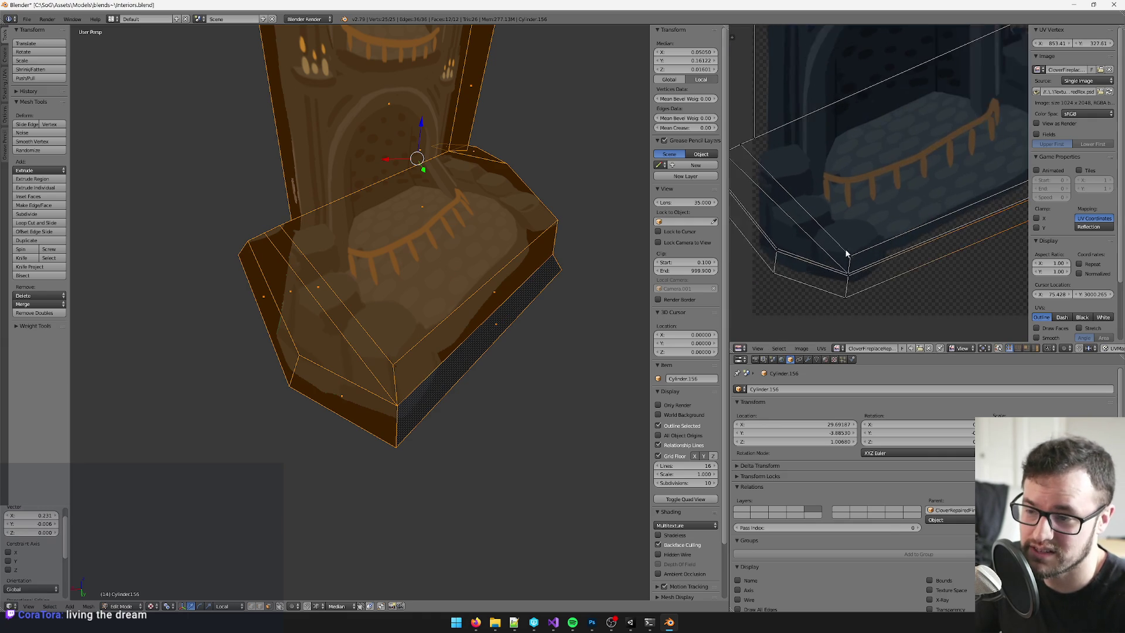
scroll(885, 249, left, 3)
- Stitch the selected base UV edges together
click(1017, 347)
click(823, 211)
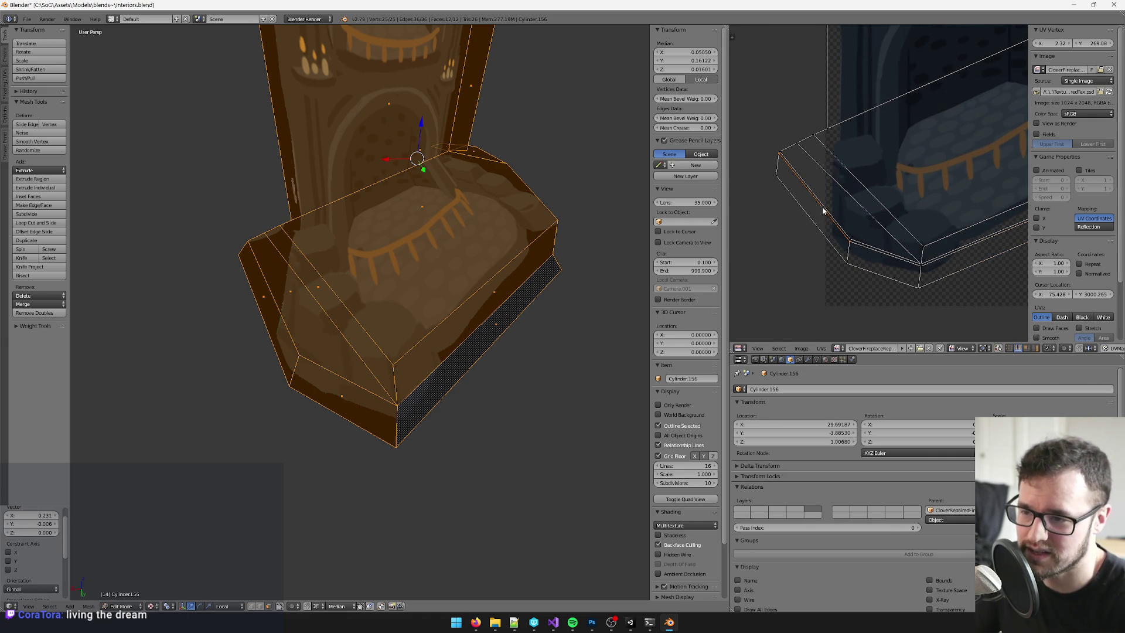
shift+click(880, 256)
scroll(891, 252, right, 3)
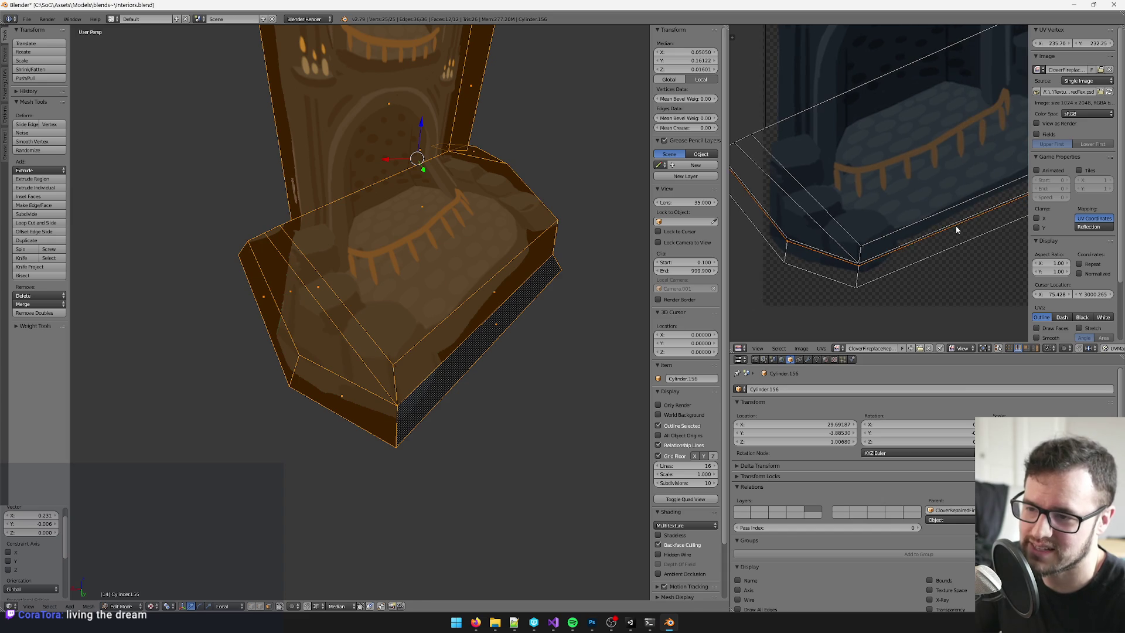
scroll(956, 230, right, 2)
key(v)
key(Return)
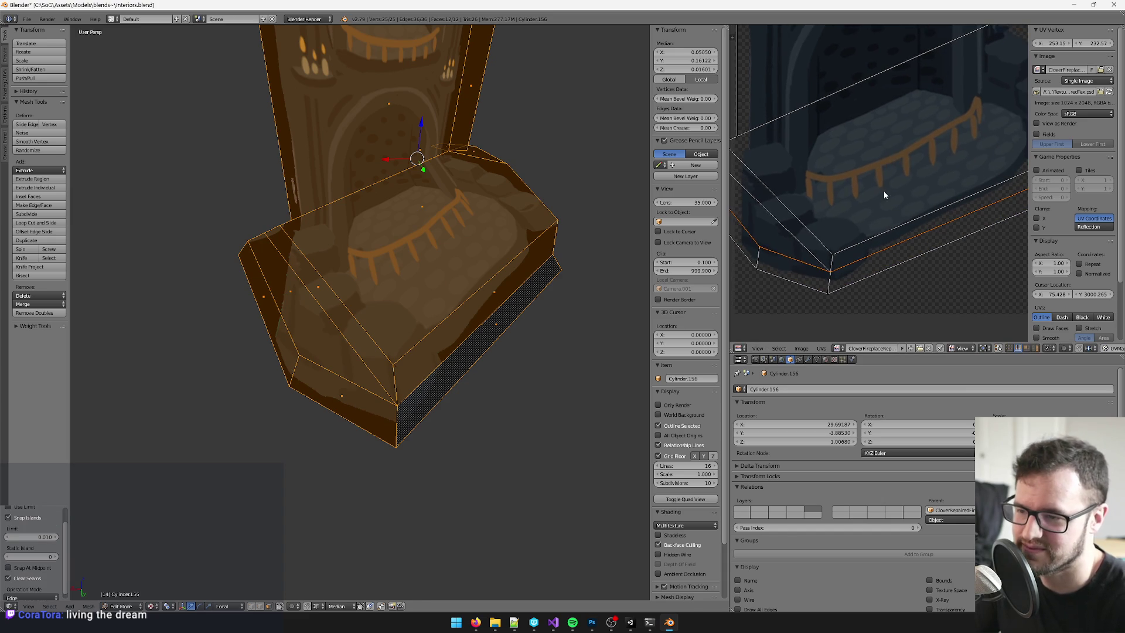
scroll(890, 188, down, 2)
scroll(929, 187, up, 2)
scroll(856, 241, right, 1)
scroll(924, 114, down, 5)
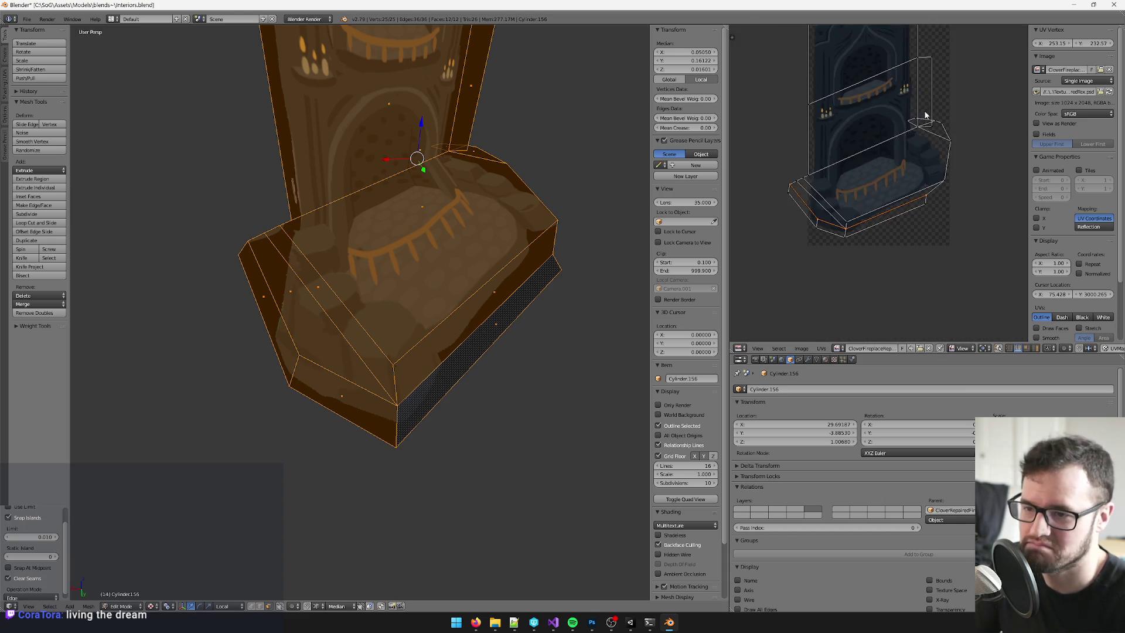
scroll(926, 116, up, 3)
scroll(469, 182, up, 3)
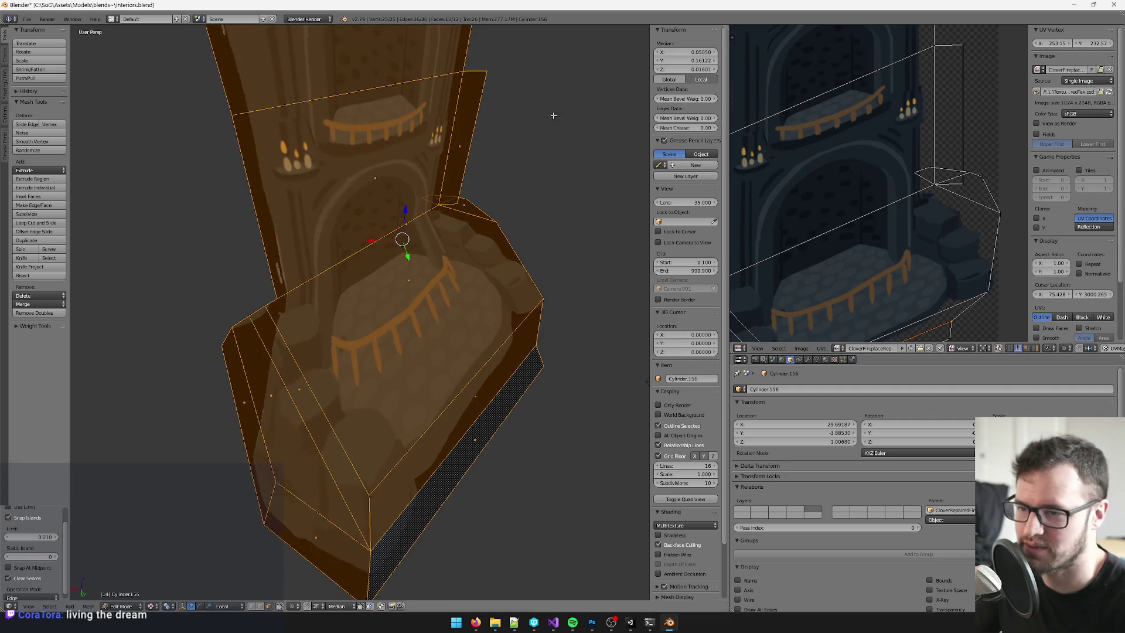
scroll(439, 182, down, 2)
- Check the textured fireplace in Object Mode, then start a knife cut on the base
key(Tab)
scroll(351, 249, up, 4)
key(Tab)
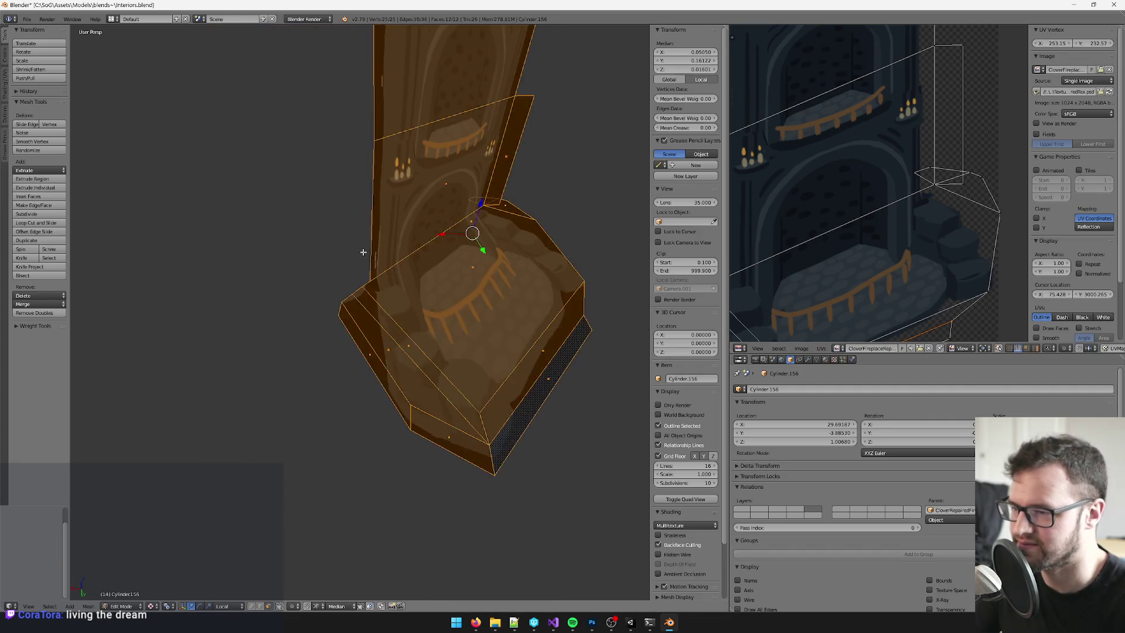
scroll(817, 180, up, 2)
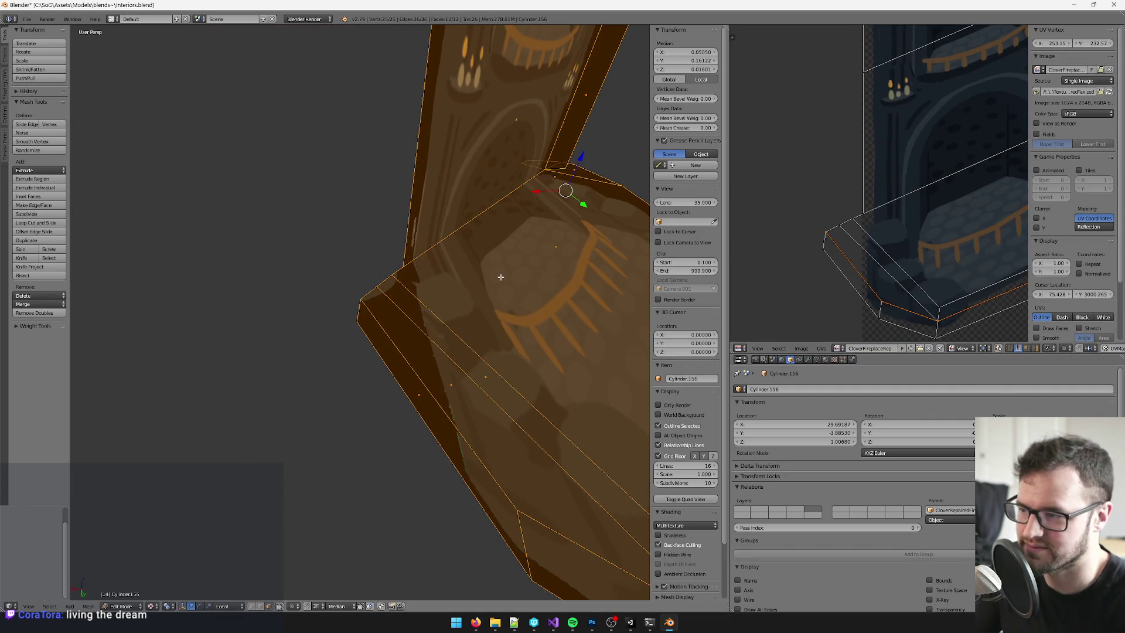
scroll(452, 251, up, 4)
scroll(451, 251, up, 2)
key(k)
click(437, 248)
- Complete the knife cut across the base's left side corner
click(415, 269)
click(391, 319)
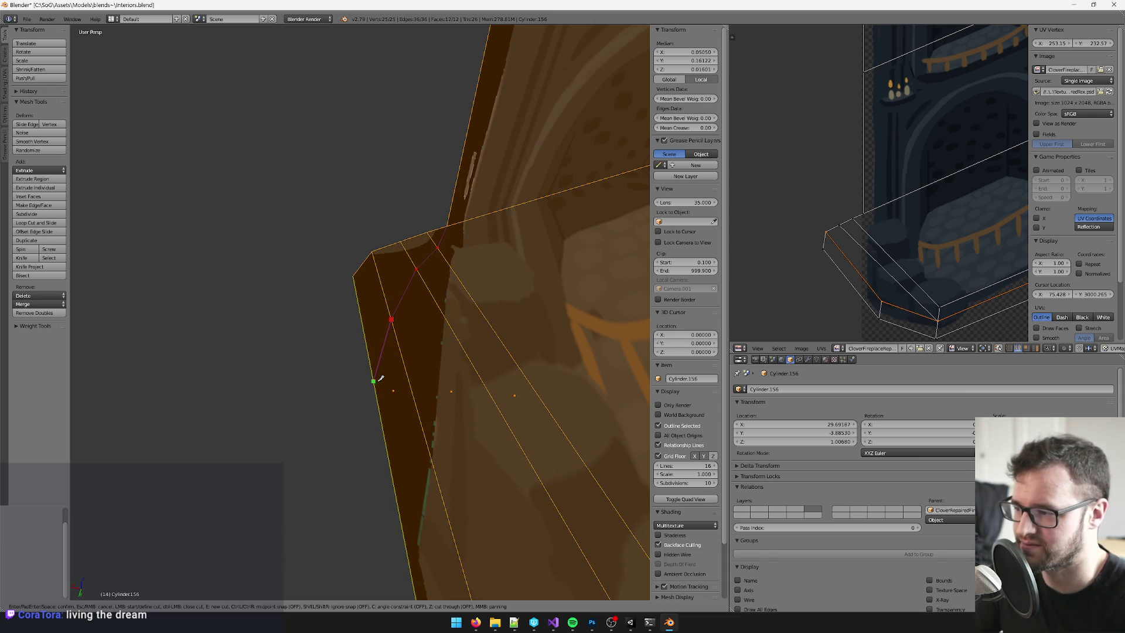
click(377, 384)
key(Return)
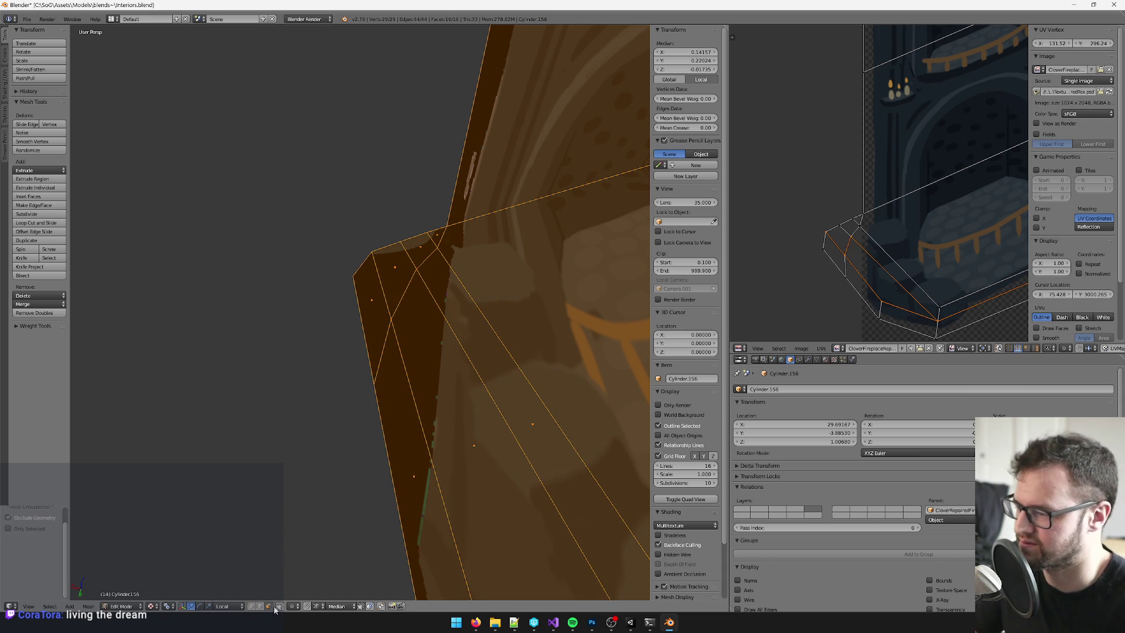
- Select the cut-off corner piece and delete its faces
key(a)
key(l)
shift+right_click(433, 235)
key(x)
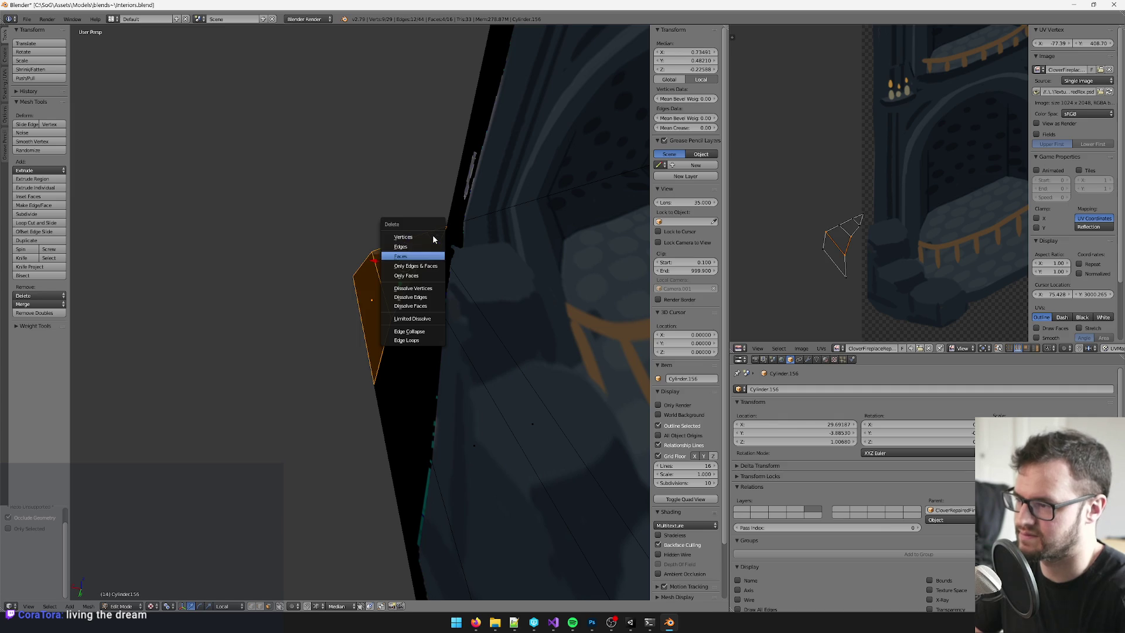
key(f)
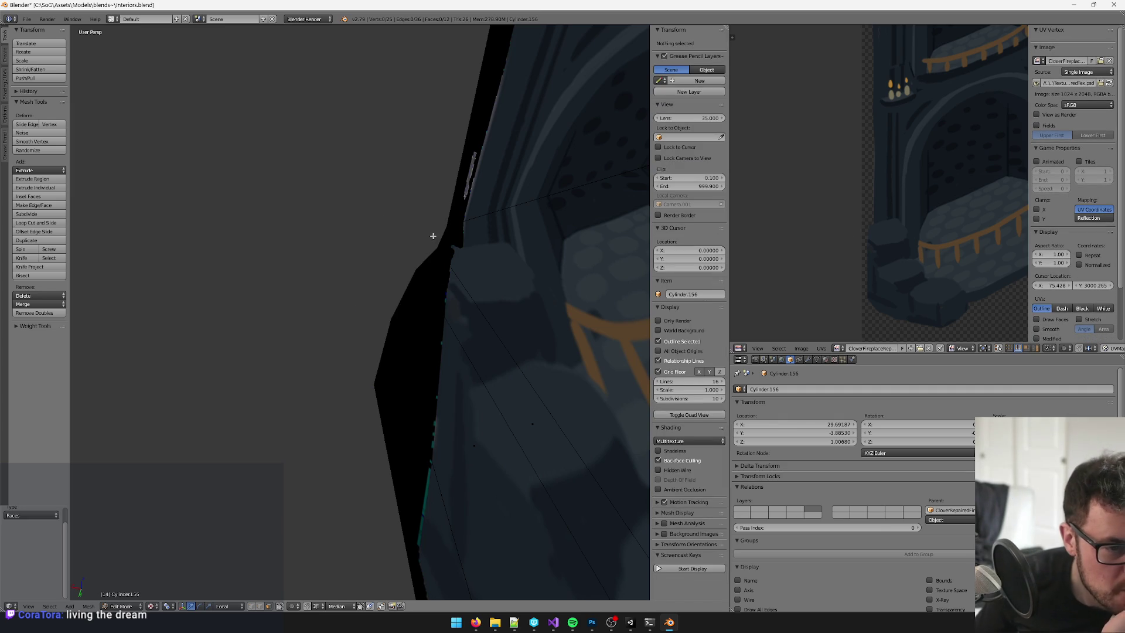
scroll(435, 240, down, 6)
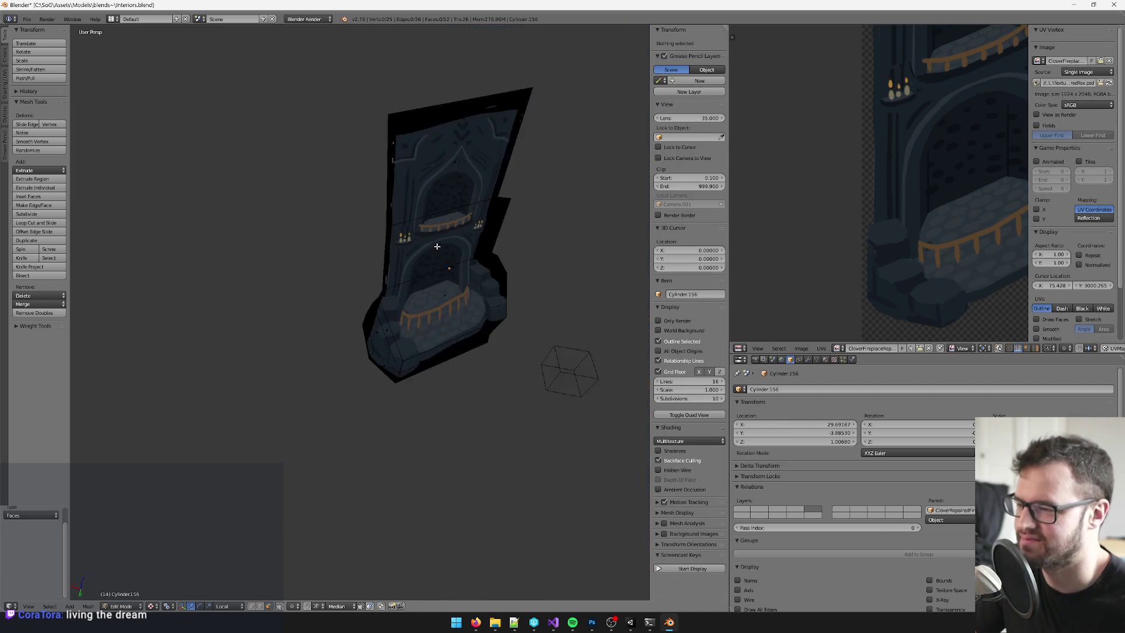
scroll(437, 247, up, 8)
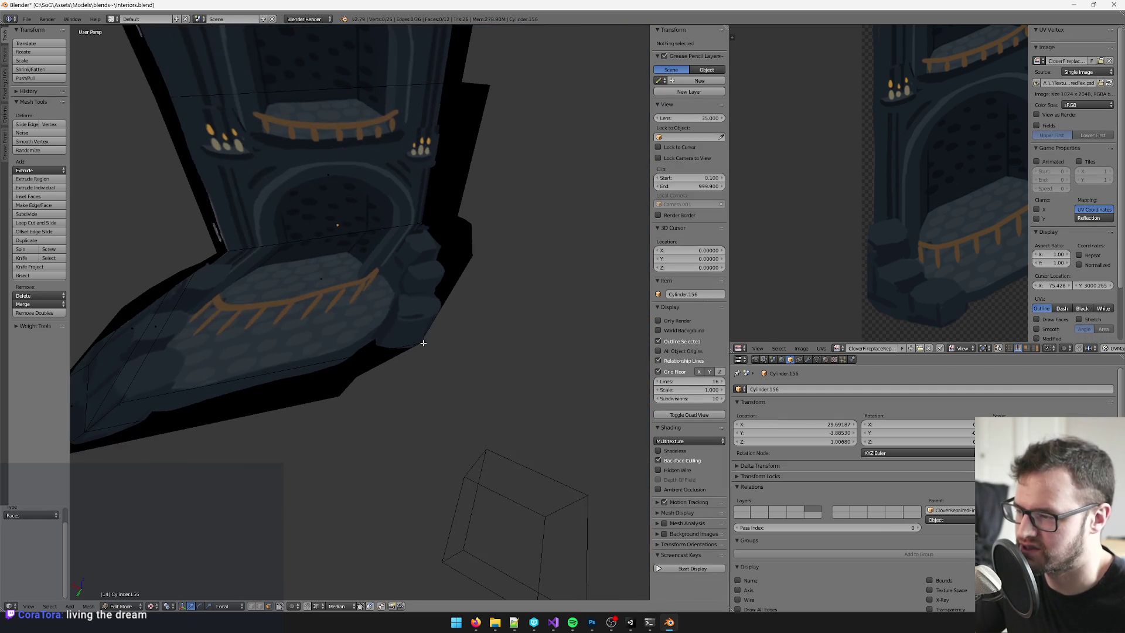
click(260, 606)
- Extrude the front and right bottom edges flat into a new rim strip
right_click(414, 343)
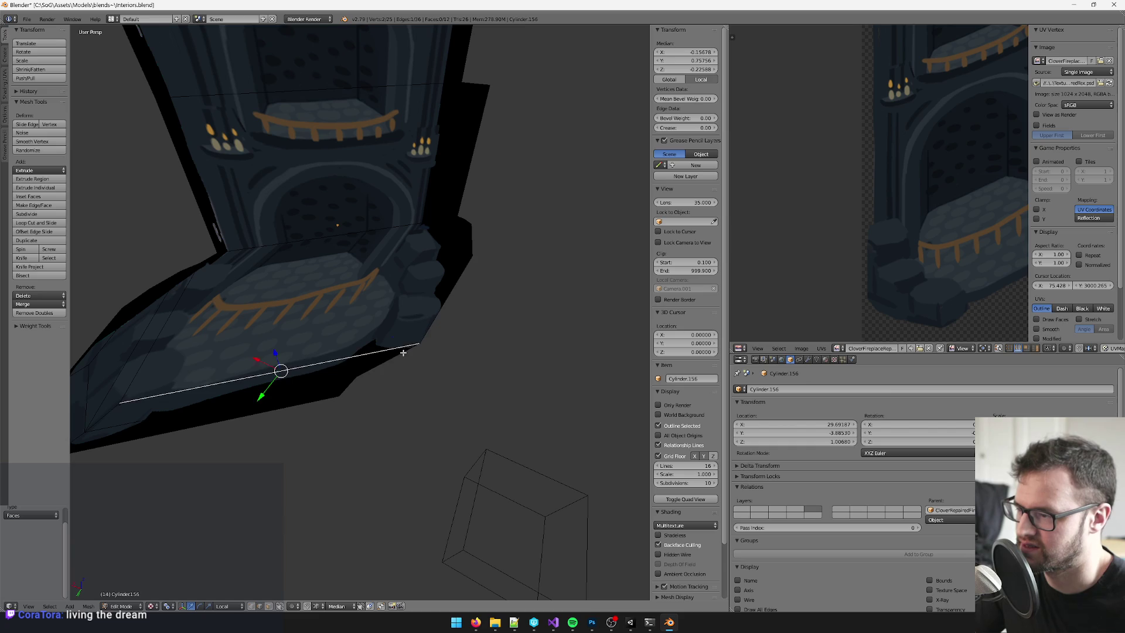
shift+right_click(442, 310)
scroll(938, 208, down, 3)
scroll(929, 209, up, 2)
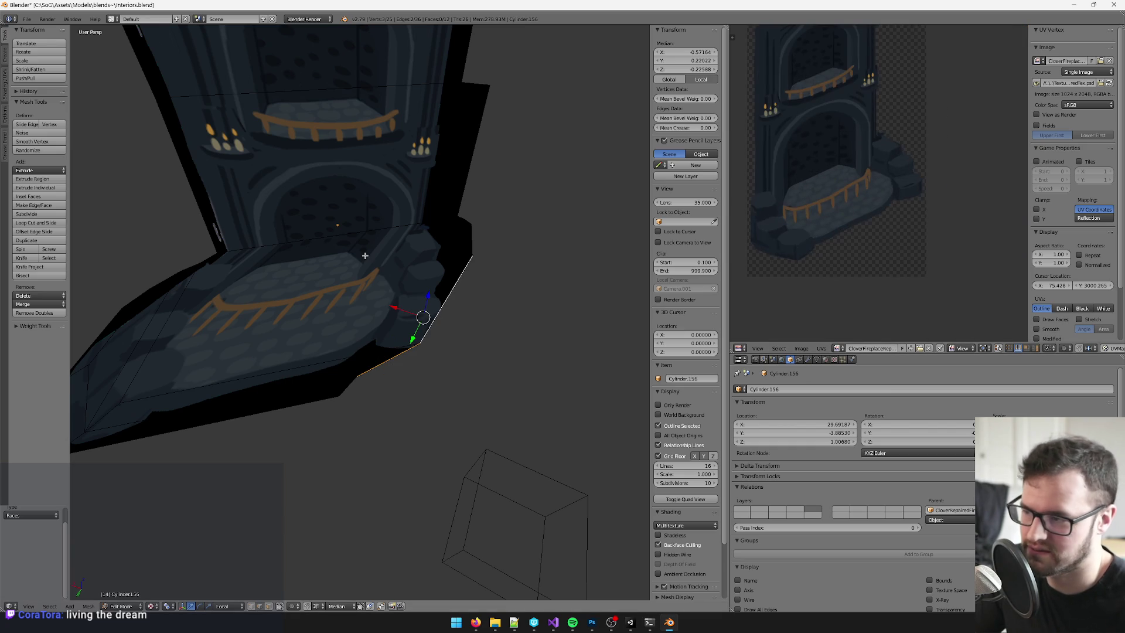
key(e)
key(shift+z)
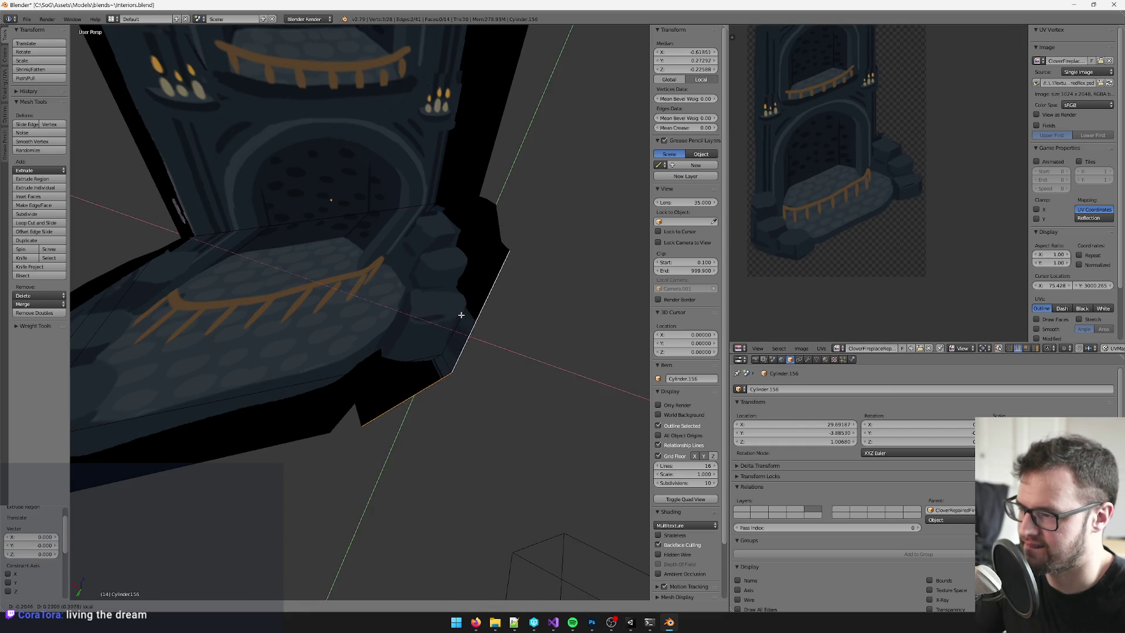
click(460, 316)
- Unwrap the two new strip faces and move their UVs on the texture
click(268, 606)
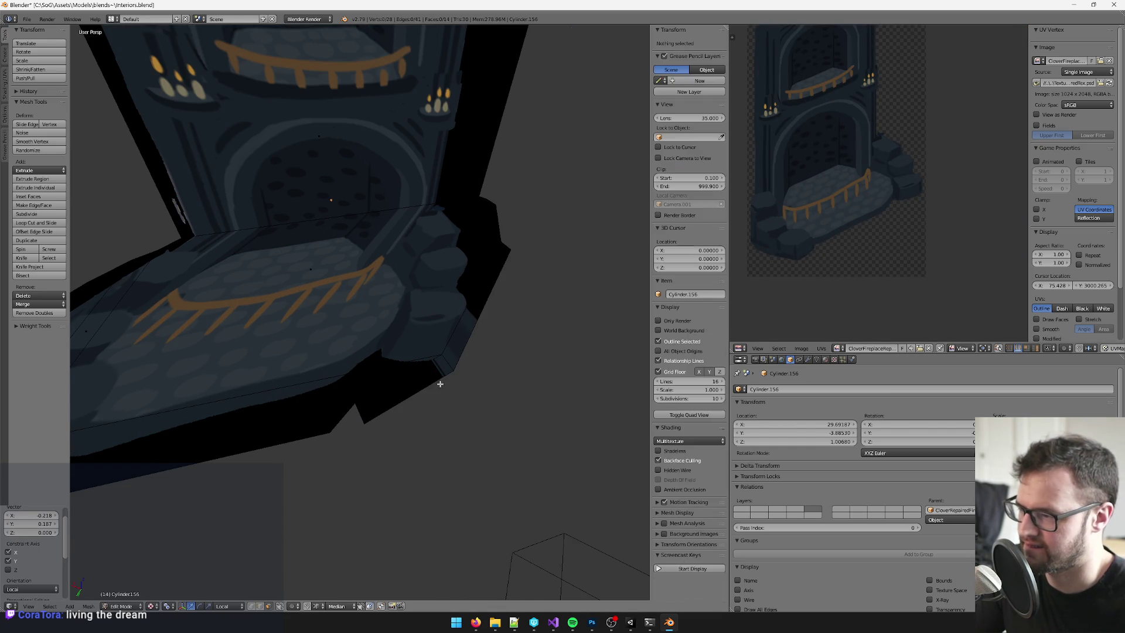
right_click(467, 324)
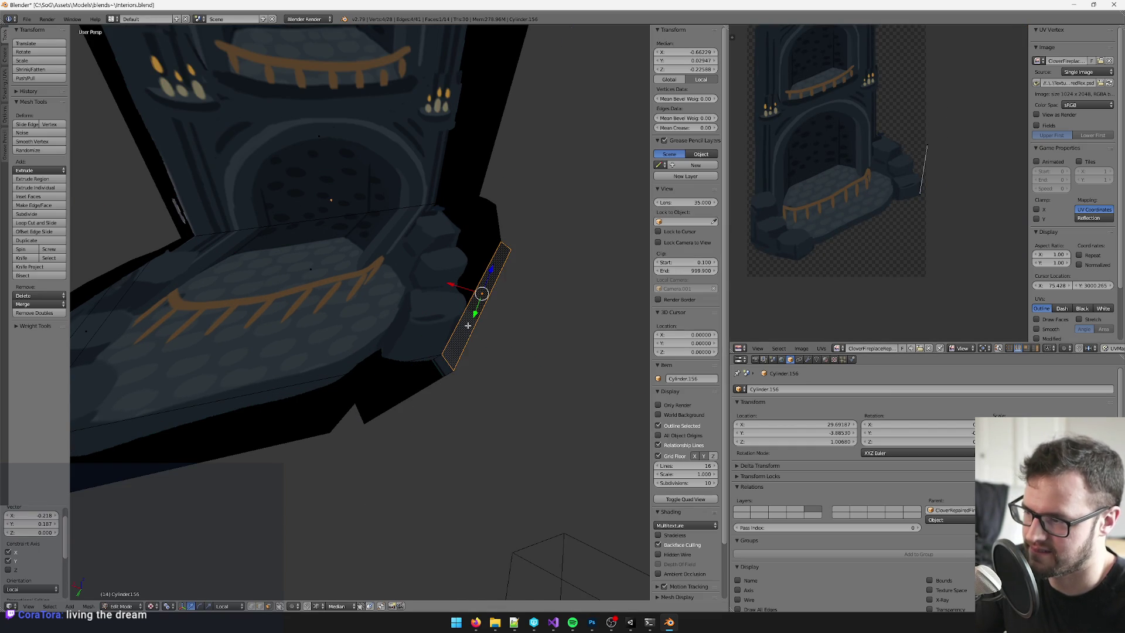
shift+right_click(410, 396)
key(u)
click(386, 374)
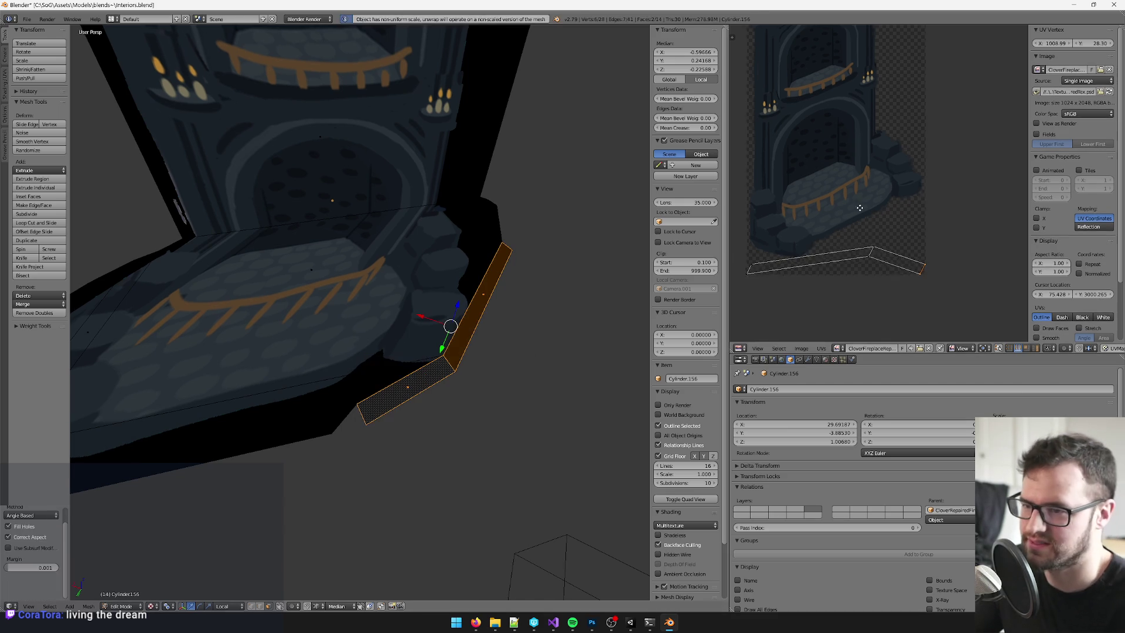
key(g)
click(396, 278)
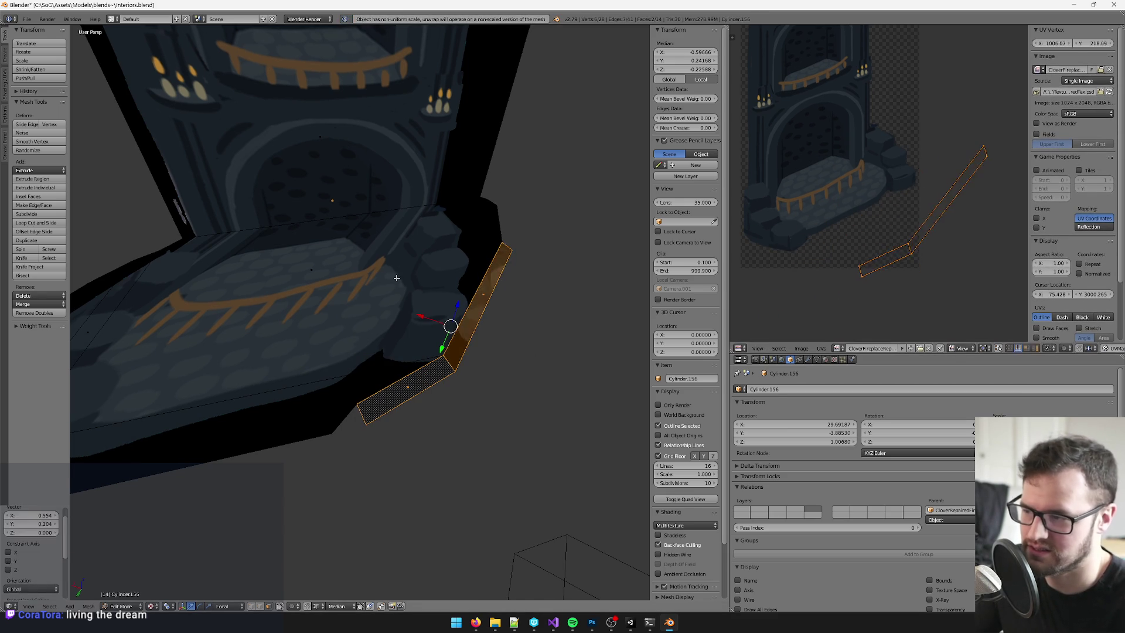
key(ctrl+i)
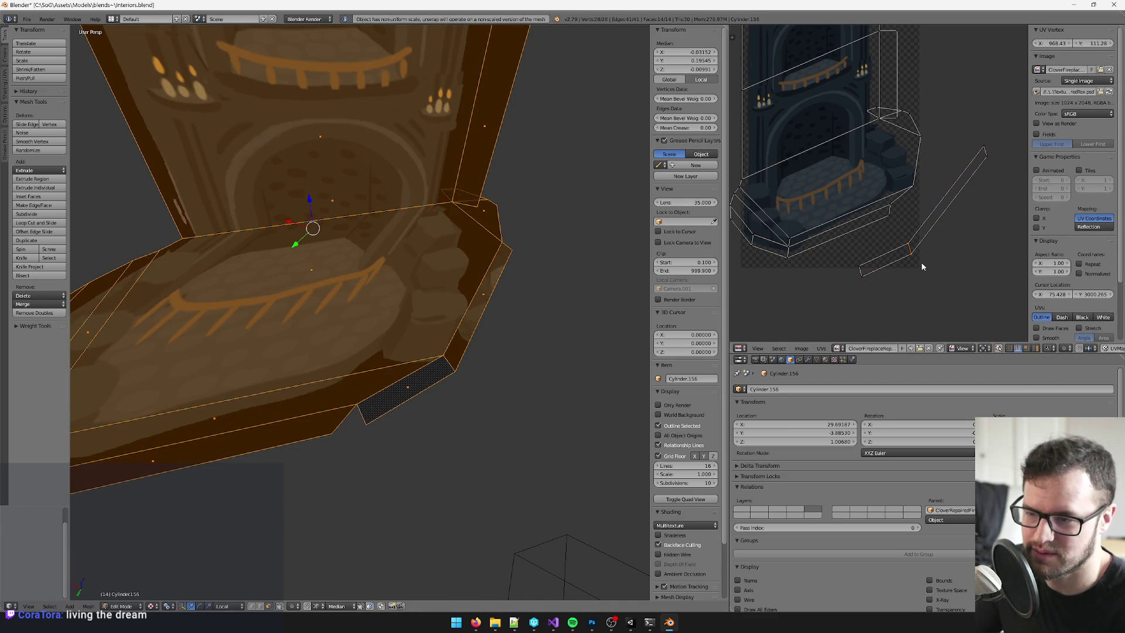
- Reposition the strip's UV edges, rotating the end edge by -27.1°
key(g)
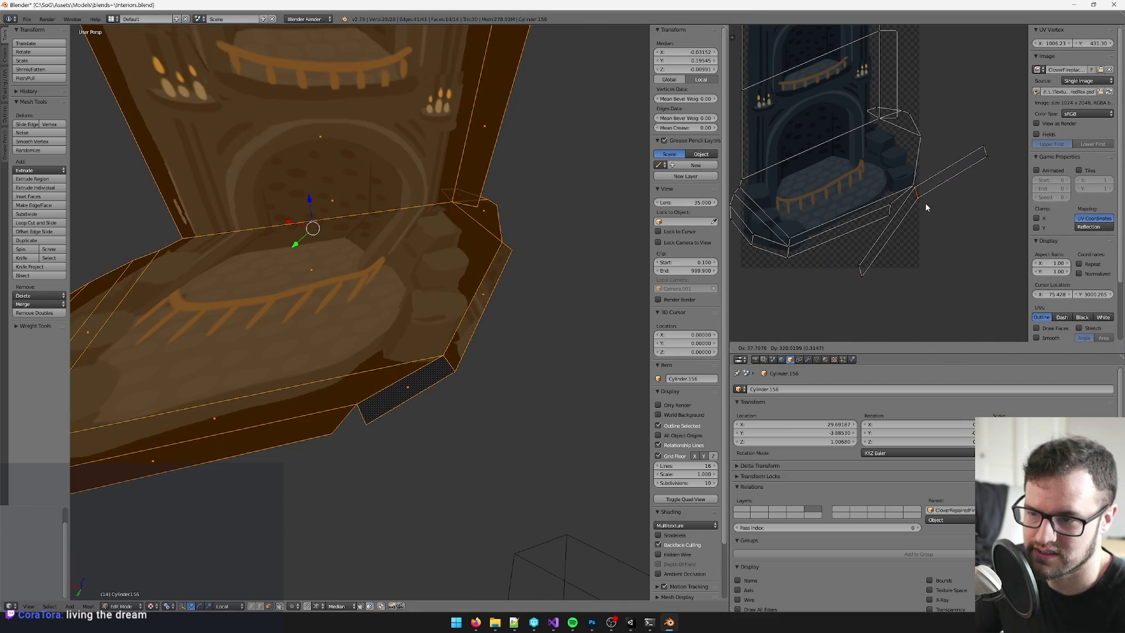
click(904, 231)
scroll(905, 231, up, 2)
right_click(967, 187)
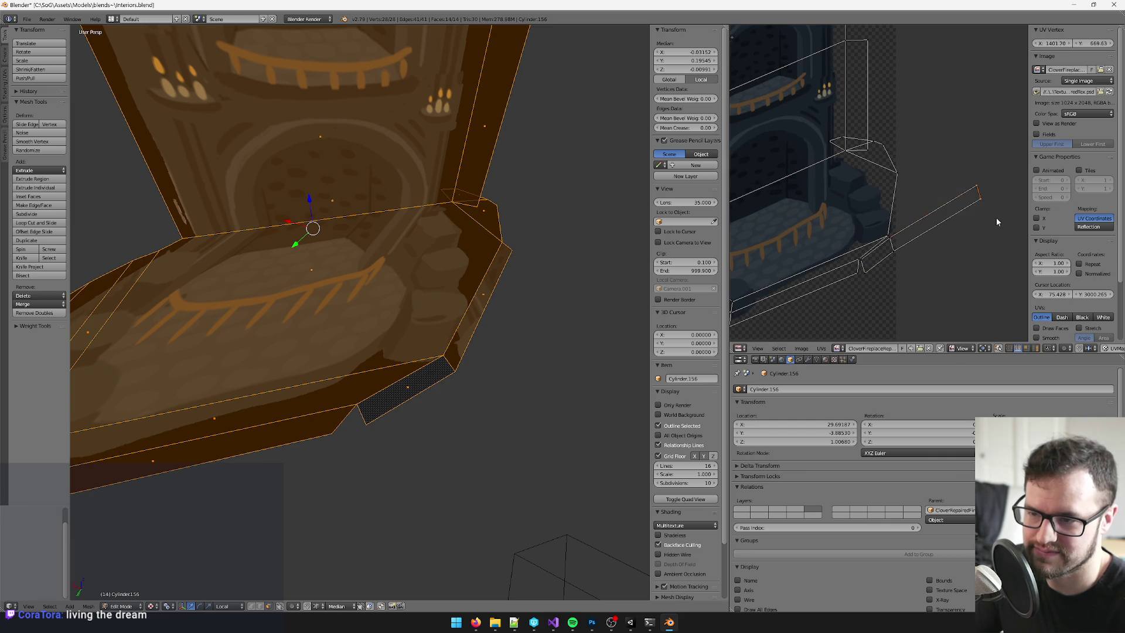
key(g)
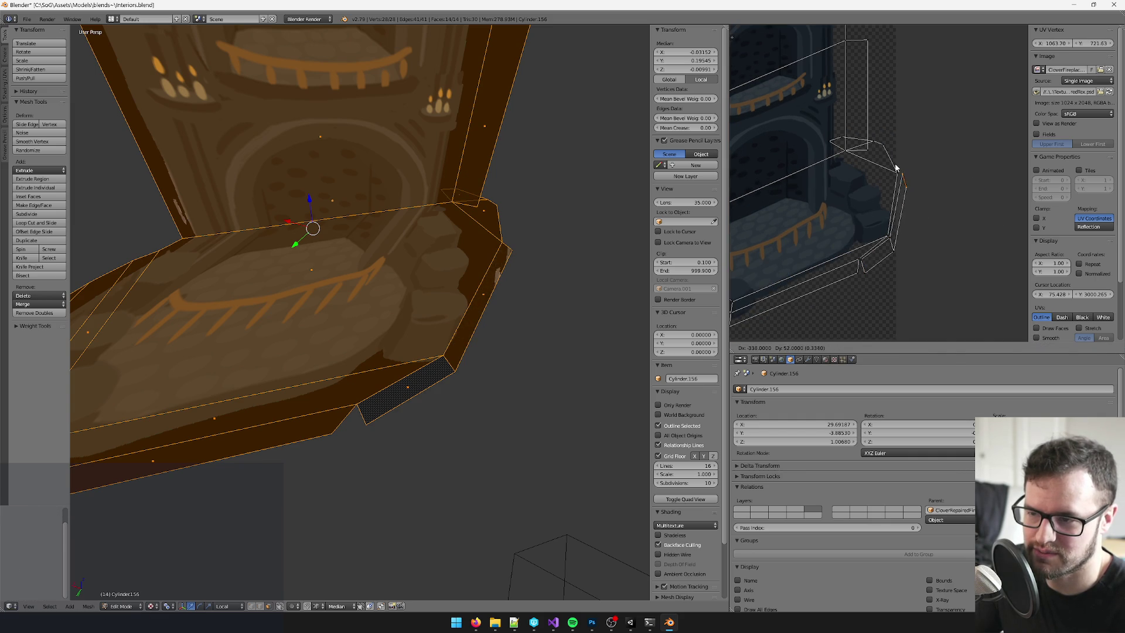
click(930, 191)
scroll(930, 191, up, 3)
key(r)
click(963, 149)
key(g)
click(962, 148)
scroll(949, 144, down, 2)
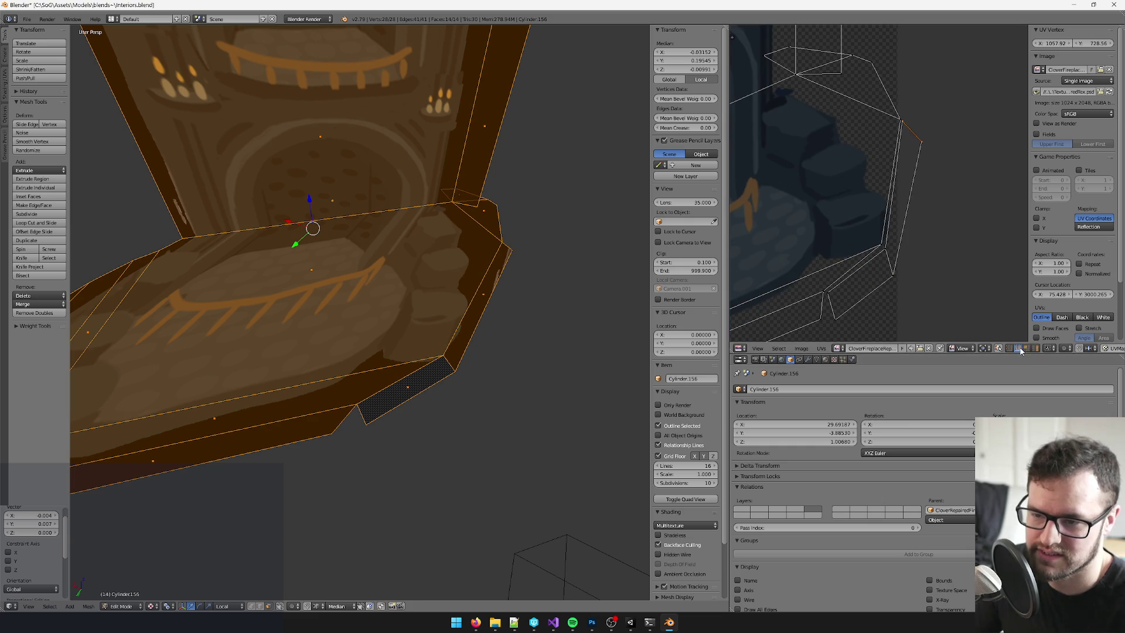
- Stitch the strip UVs to the base UVs and view the textured fireplace
right_click(894, 185)
key(v)
click(863, 266)
scroll(455, 331, down, 5)
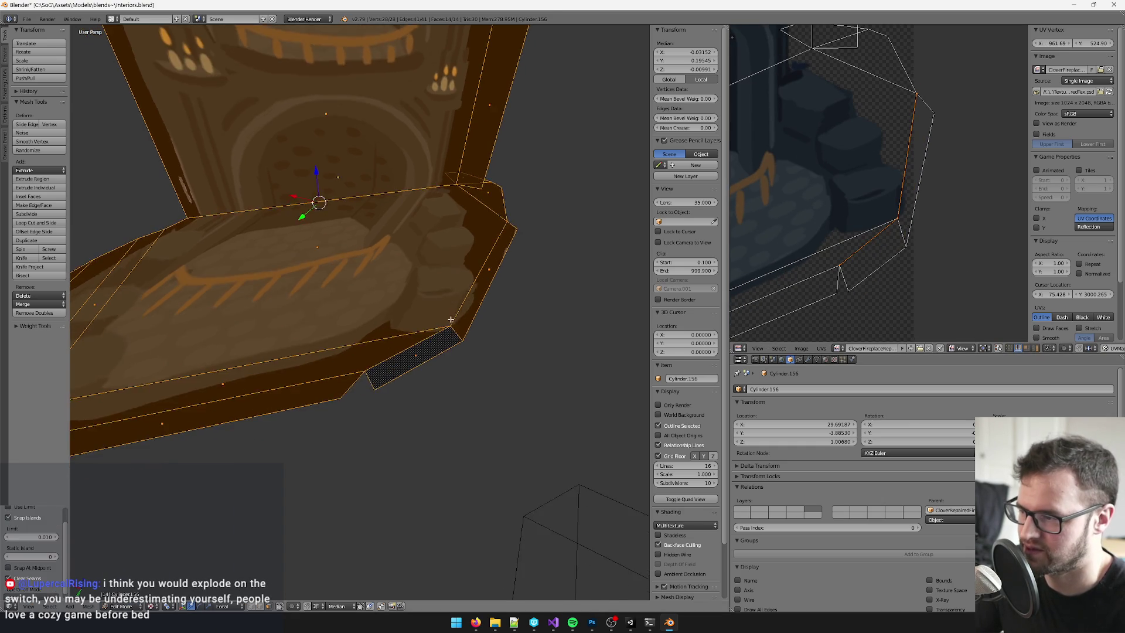
key(Tab)
mouse_move(396, 315)
mouse_down()
mouse_move(413, 318)
mouse_move(381, 311)
mouse_up()
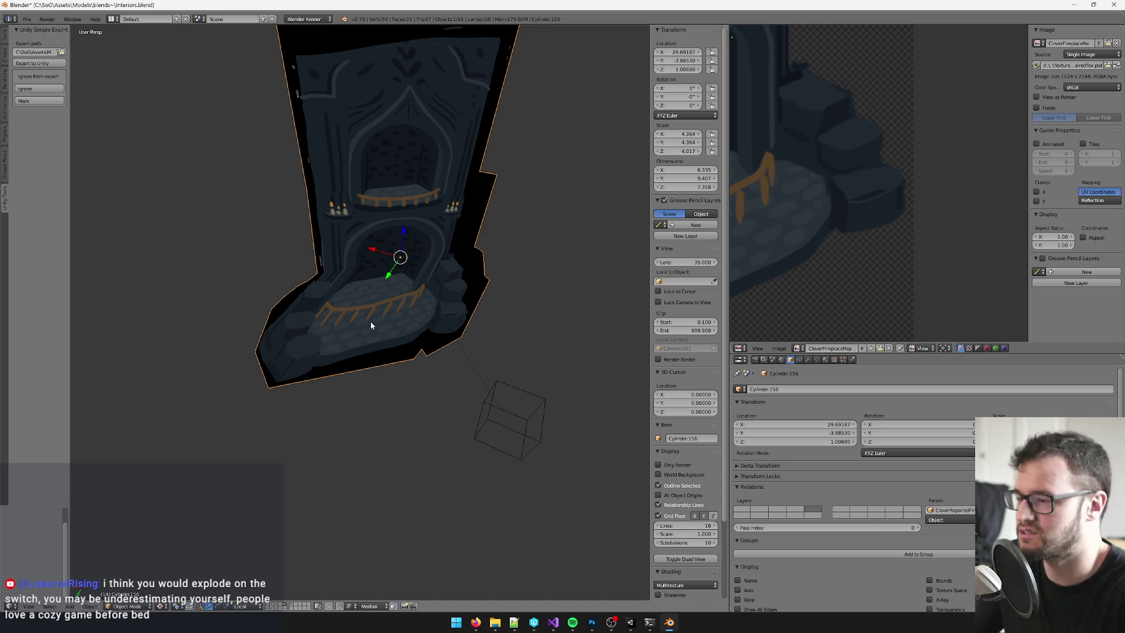
- Toggle between Edit and Object Mode to inspect the repaired fireplace
scroll(378, 294, up, 3)
scroll(378, 294, down, 3)
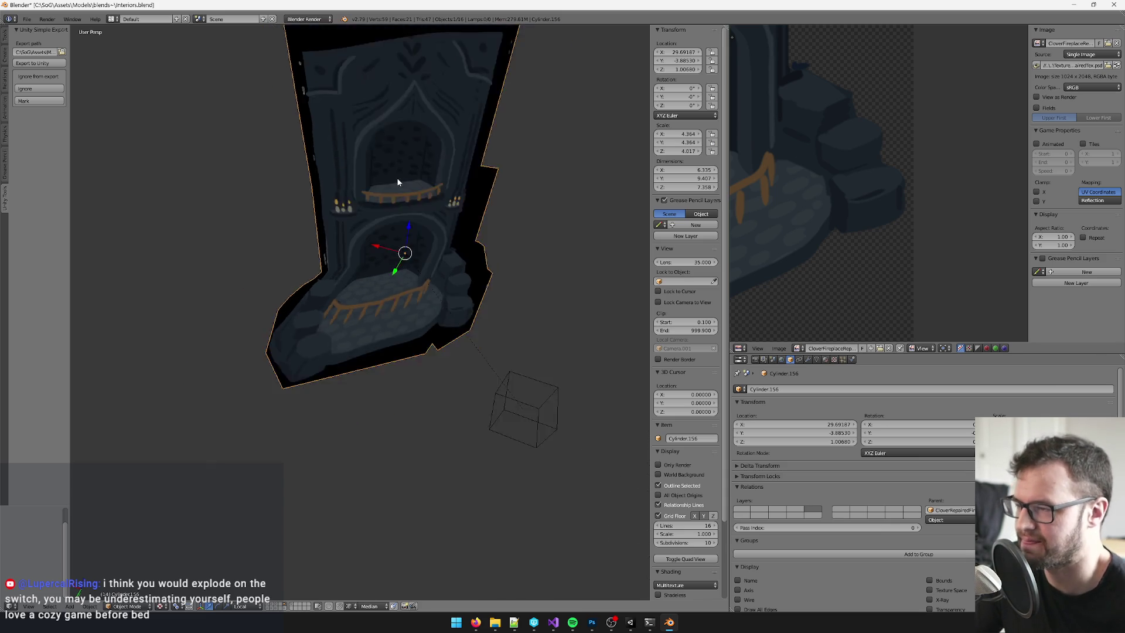
key(Tab)
scroll(832, 176, down, 6)
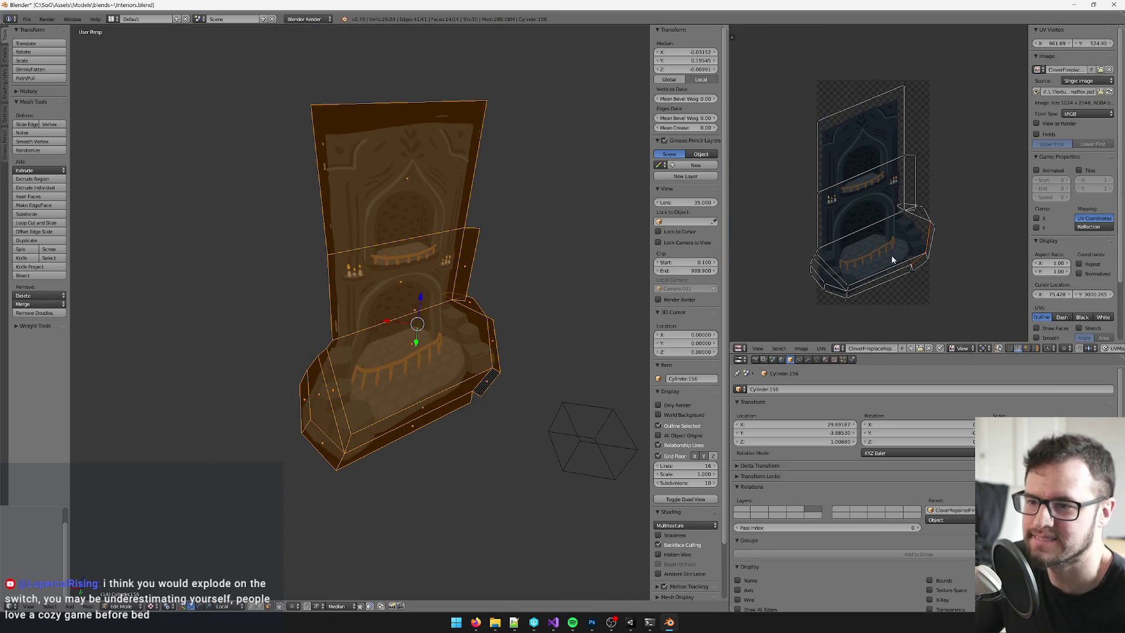
key(Tab)
scroll(410, 264, down, 3)
scroll(459, 273, up, 4)
scroll(490, 275, down, 2)
key(Tab)
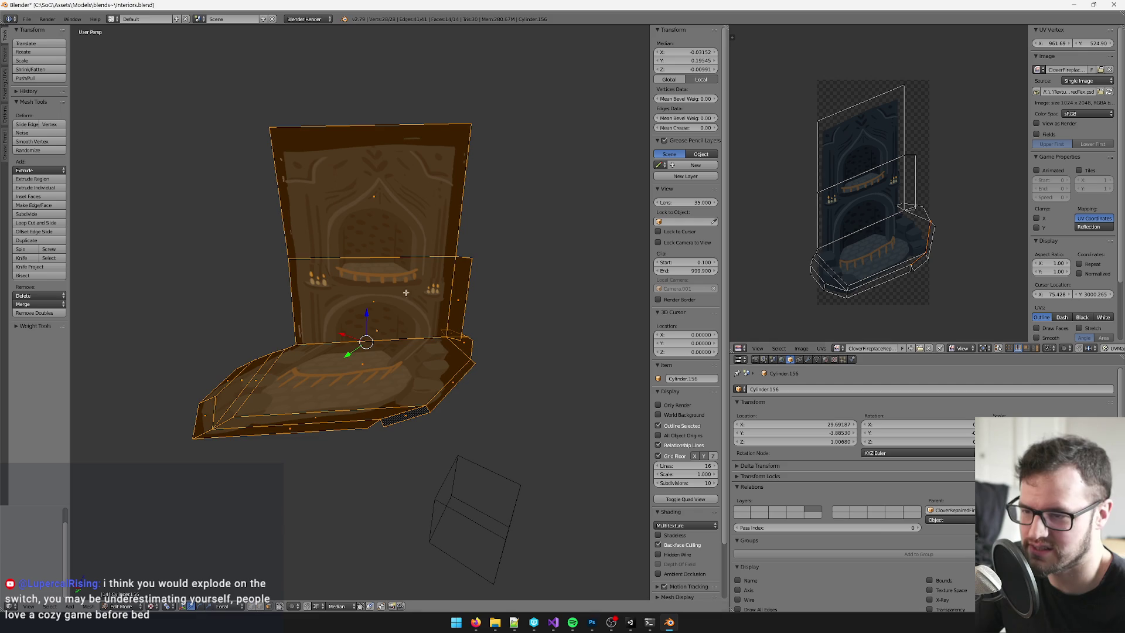
scroll(453, 288, up, 4)
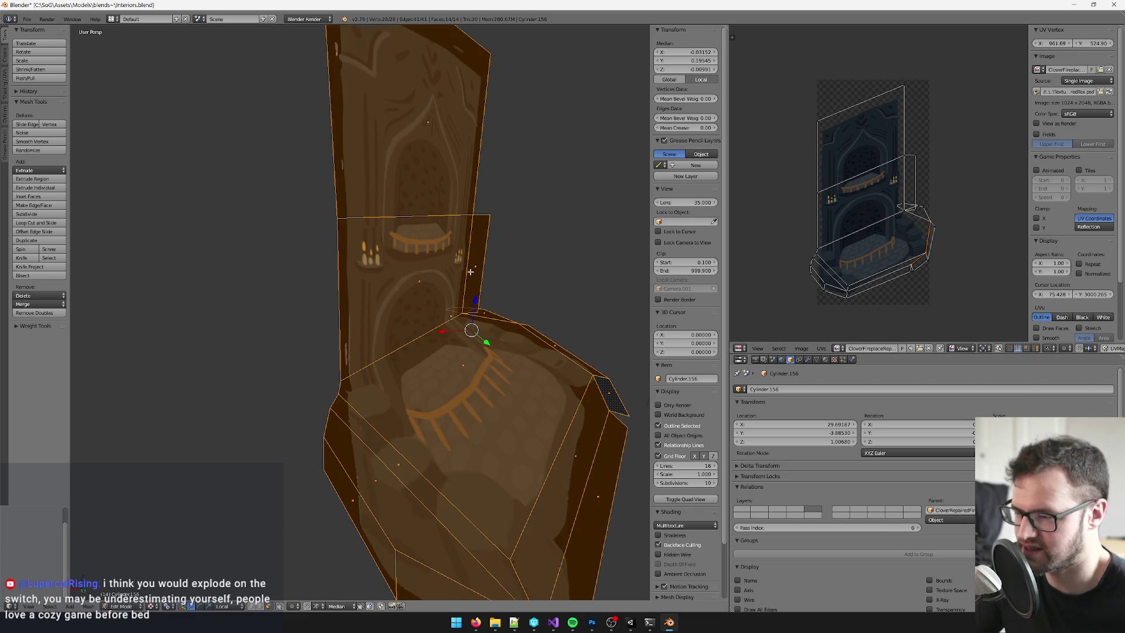
scroll(470, 272, down, 4)
key(Tab)
key(Tab)
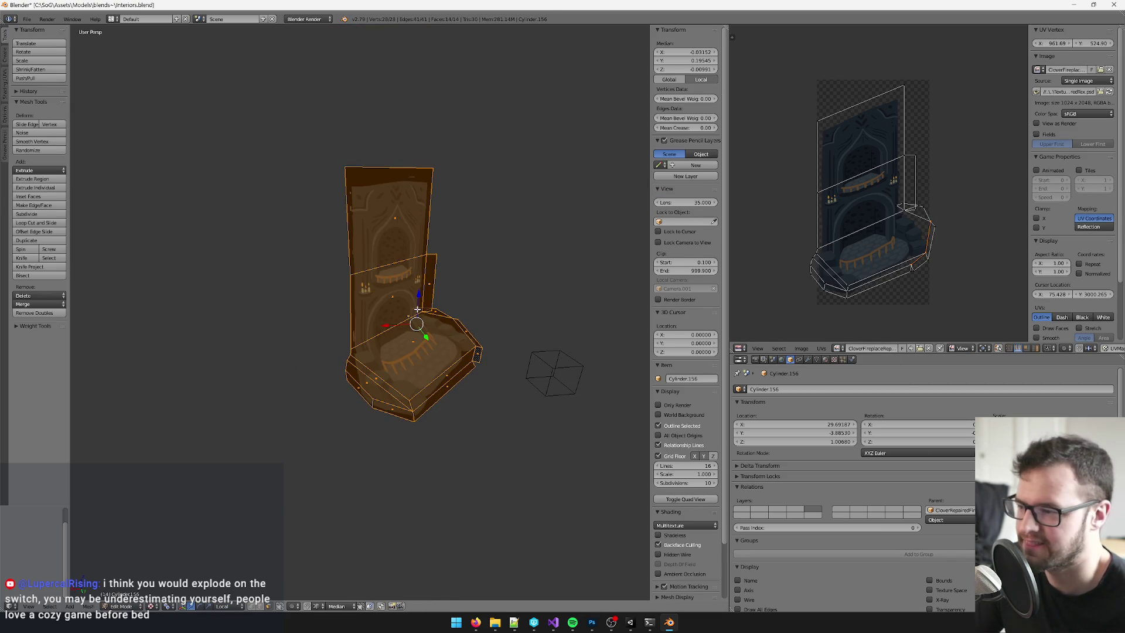
key(Tab)
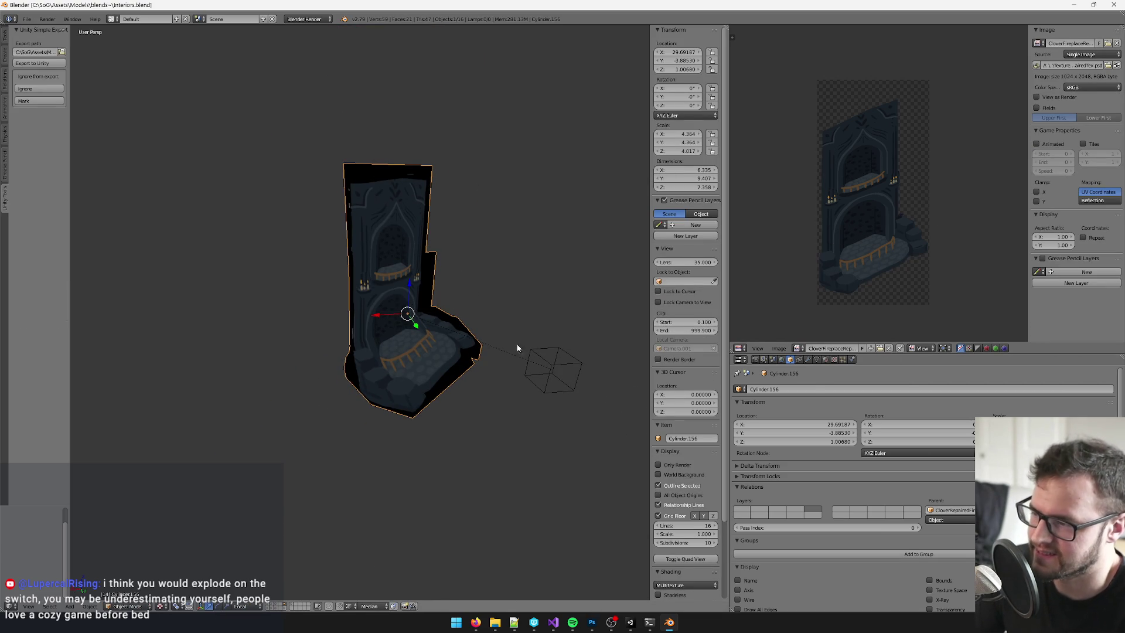
- Select the CloverRepairedFireplace_LD0 parent empty in the viewport
right_click(550, 372)
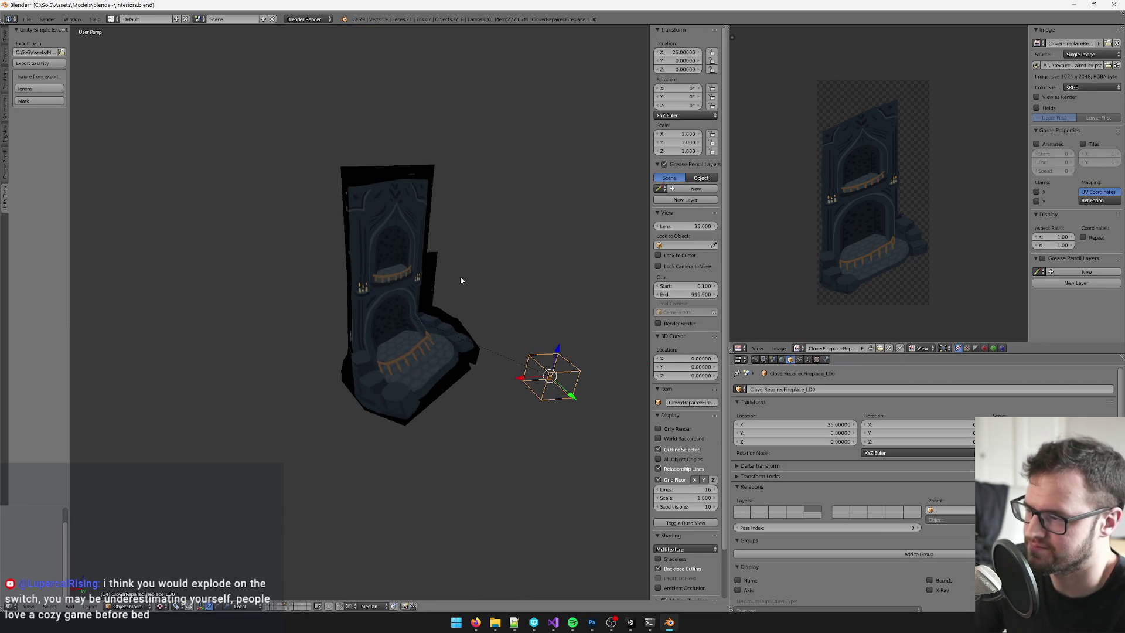
drag(461, 281, 461, 284)
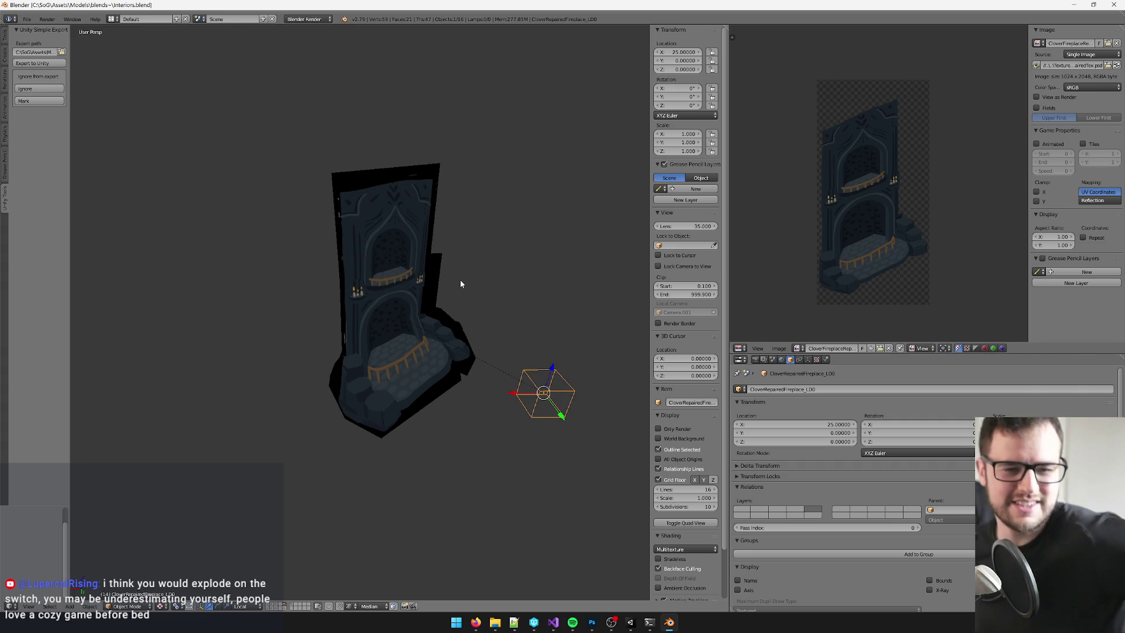
right_click(445, 357)
right_click(527, 386)
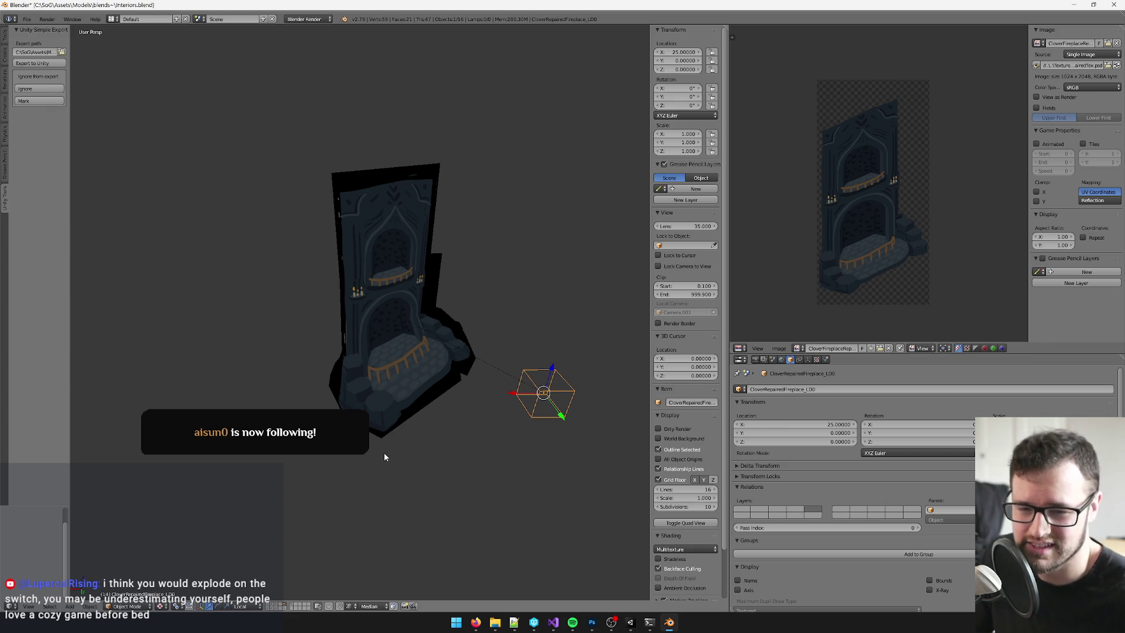
mouse_move(471, 622)
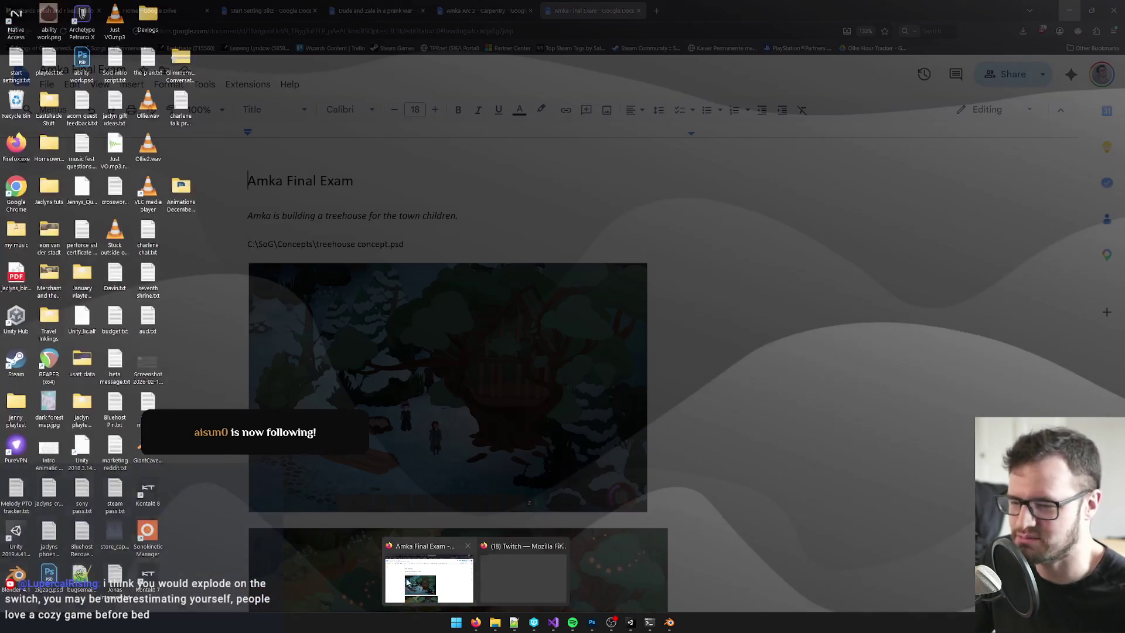
click(408, 581)
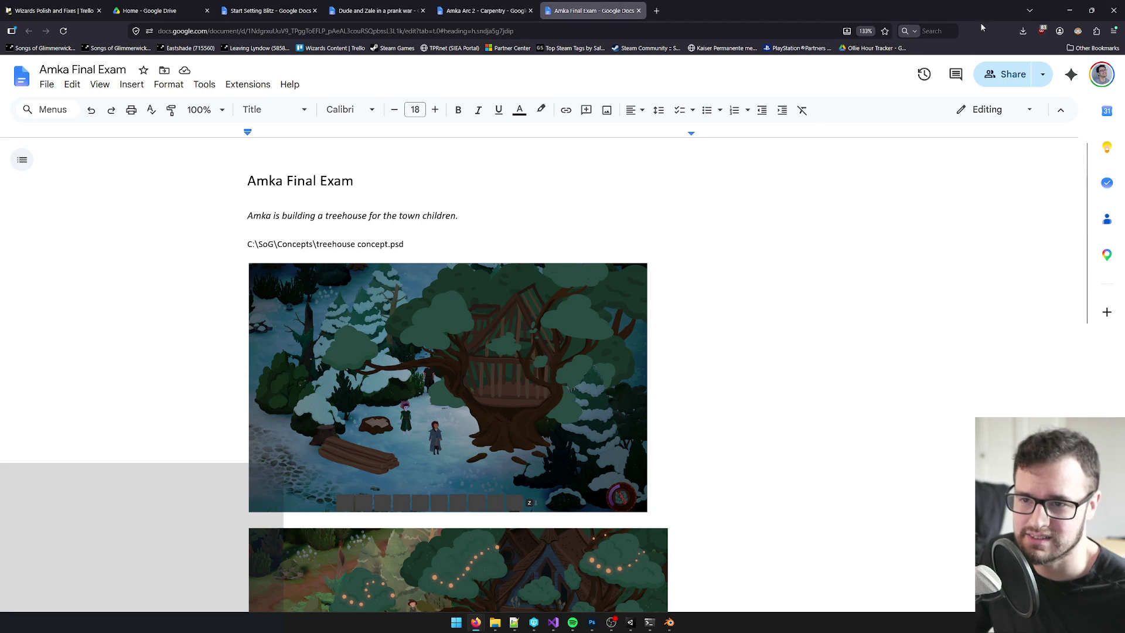
click(1061, 9)
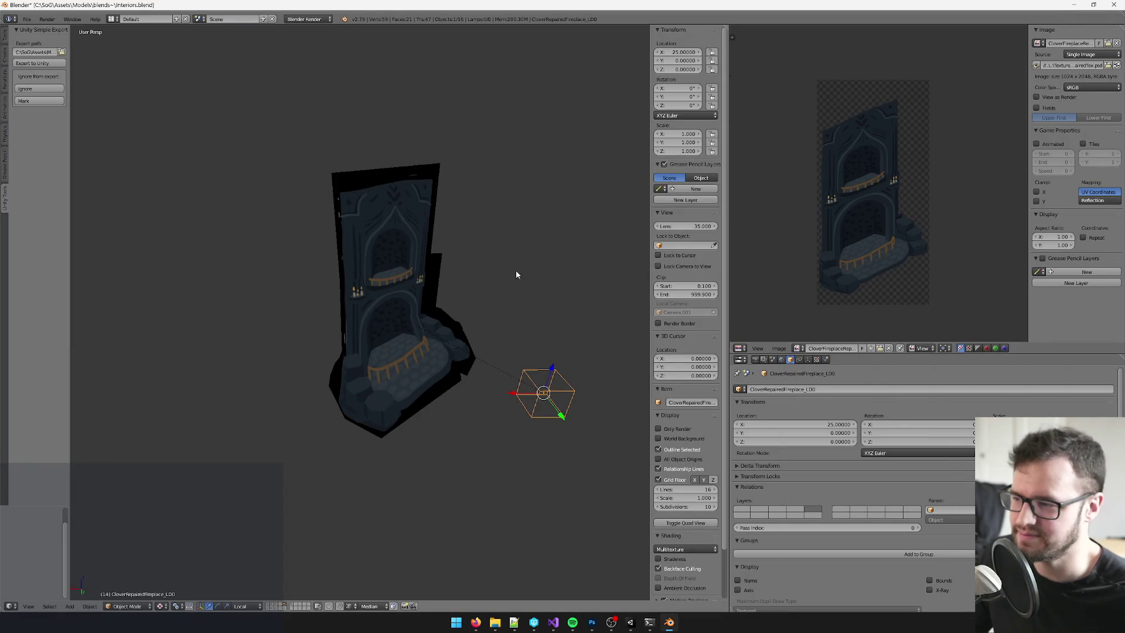
- Deselect all, save over the existing blend file, and switch to Unity
key(a)
mouse_move(512, 352)
mouse_down()
mouse_move(472, 334)
mouse_move(522, 307)
mouse_move(502, 310)
mouse_up()
key(ctrl+s)
click(502, 315)
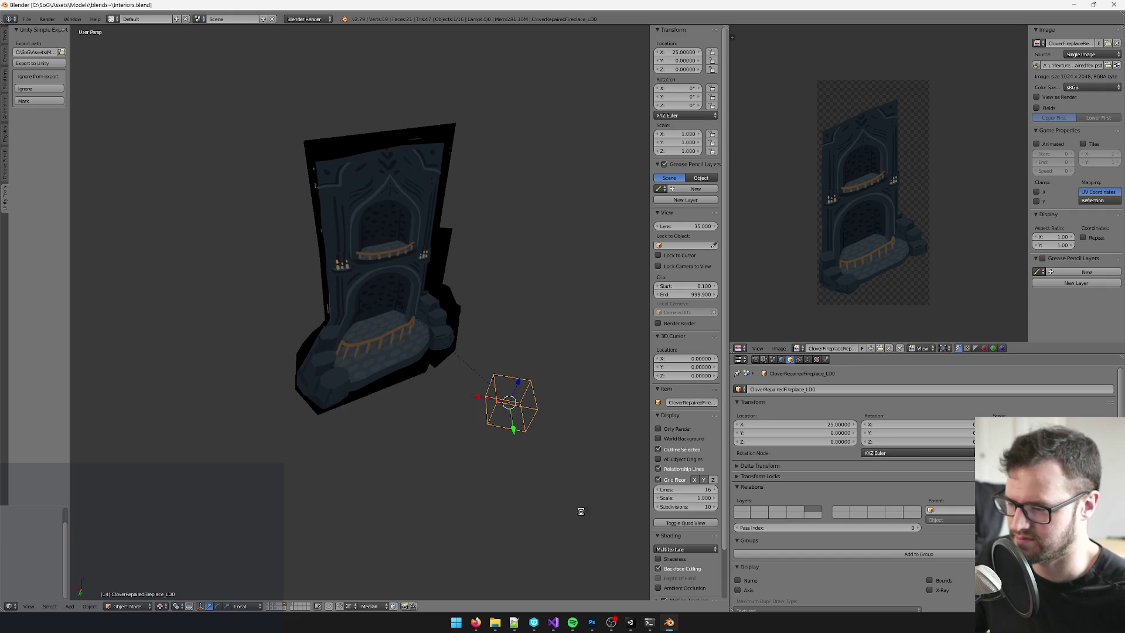
click(625, 616)
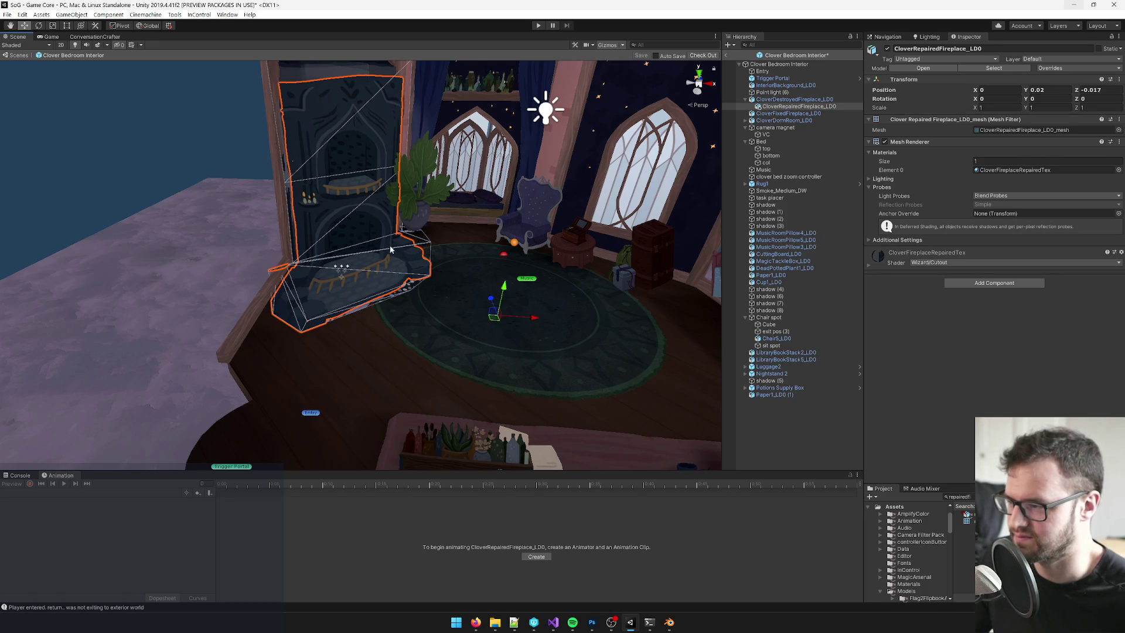
- Scale the repaired fireplace taller to a Y scale of 1.0616
mouse_move(377, 263)
mouse_down()
mouse_move(396, 223)
mouse_move(516, 328)
mouse_move(557, 389)
mouse_up()
key(r)
drag(658, 440, 659, 437)
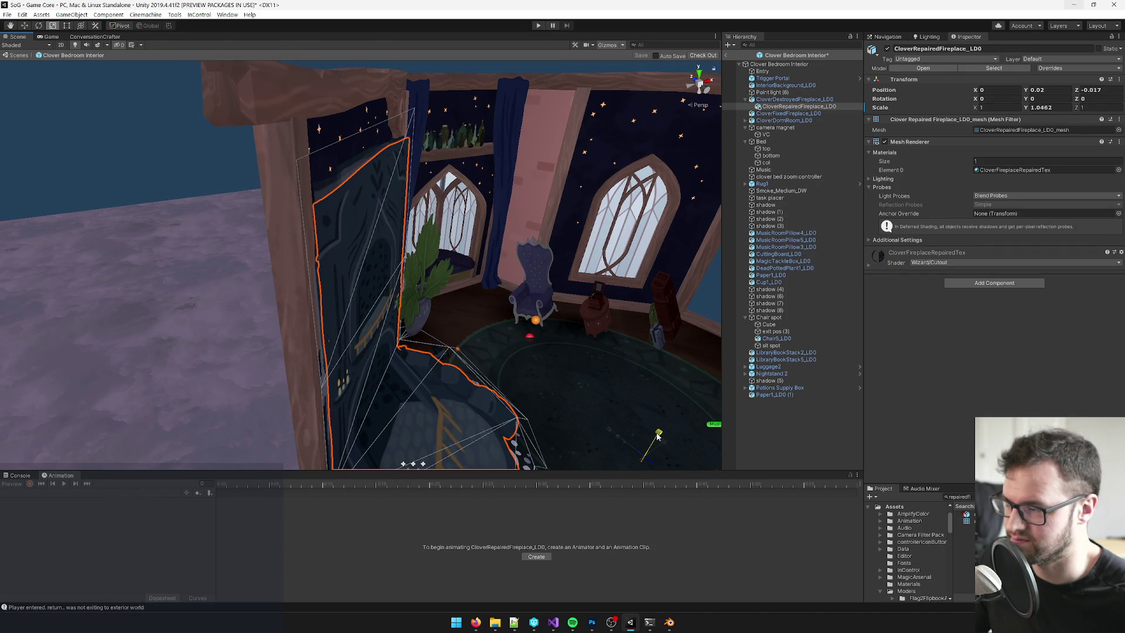
mouse_move(602, 394)
mouse_down()
mouse_move(473, 339)
mouse_move(548, 208)
mouse_up()
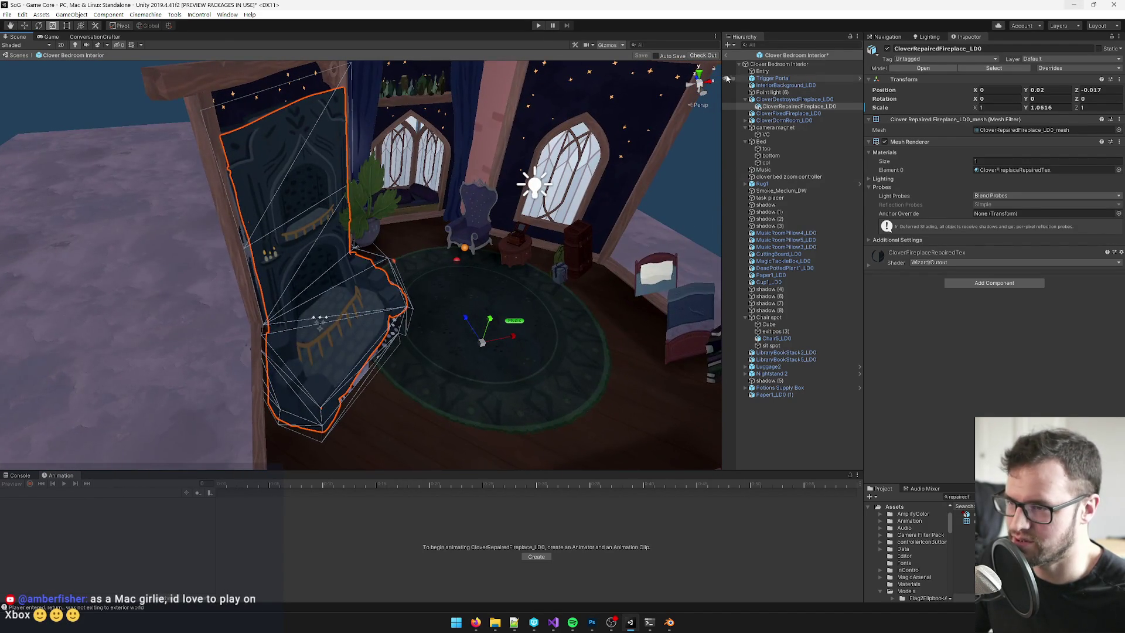
- Check out and save the Clover Bedroom Interior prefab, then search the Game Core hierarchy for 'clover bedroom'
click(694, 56)
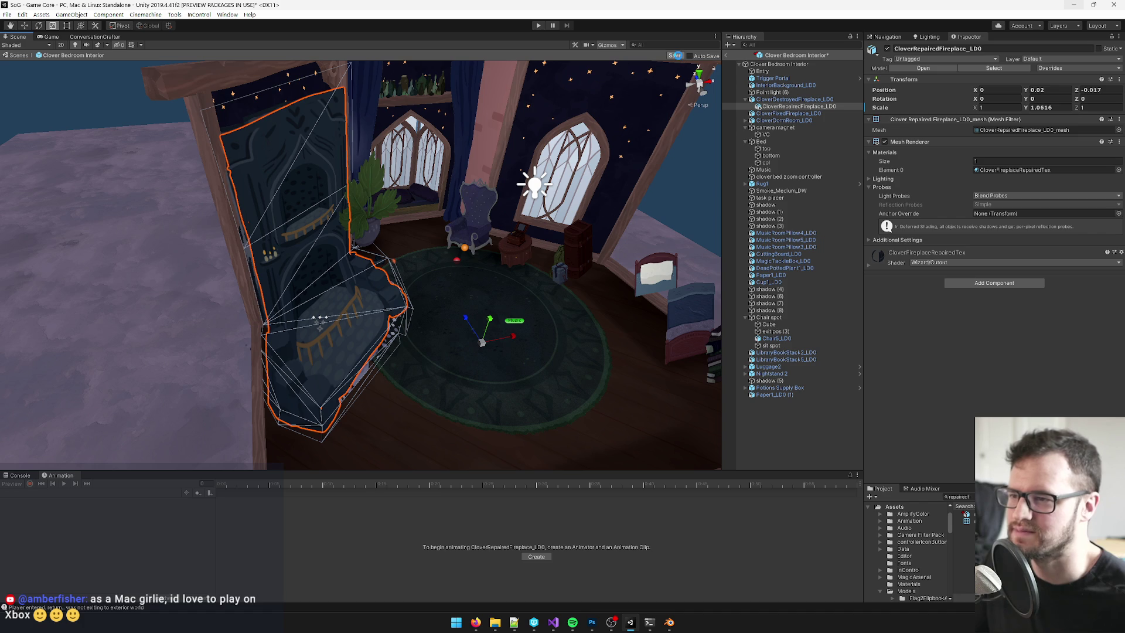
click(675, 55)
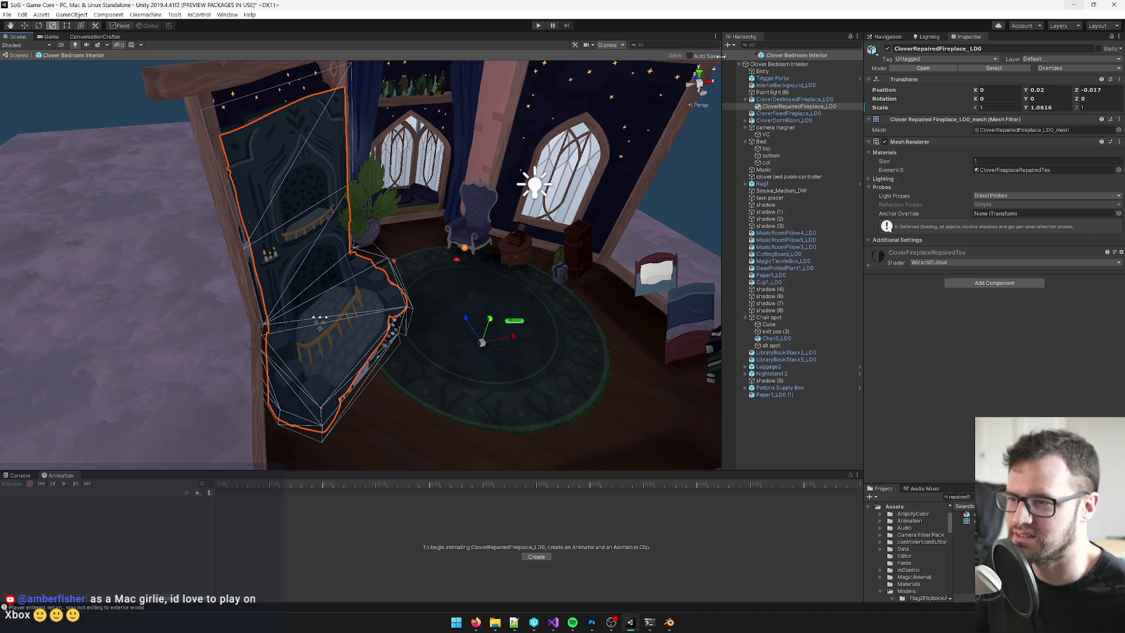
click(727, 55)
click(800, 45)
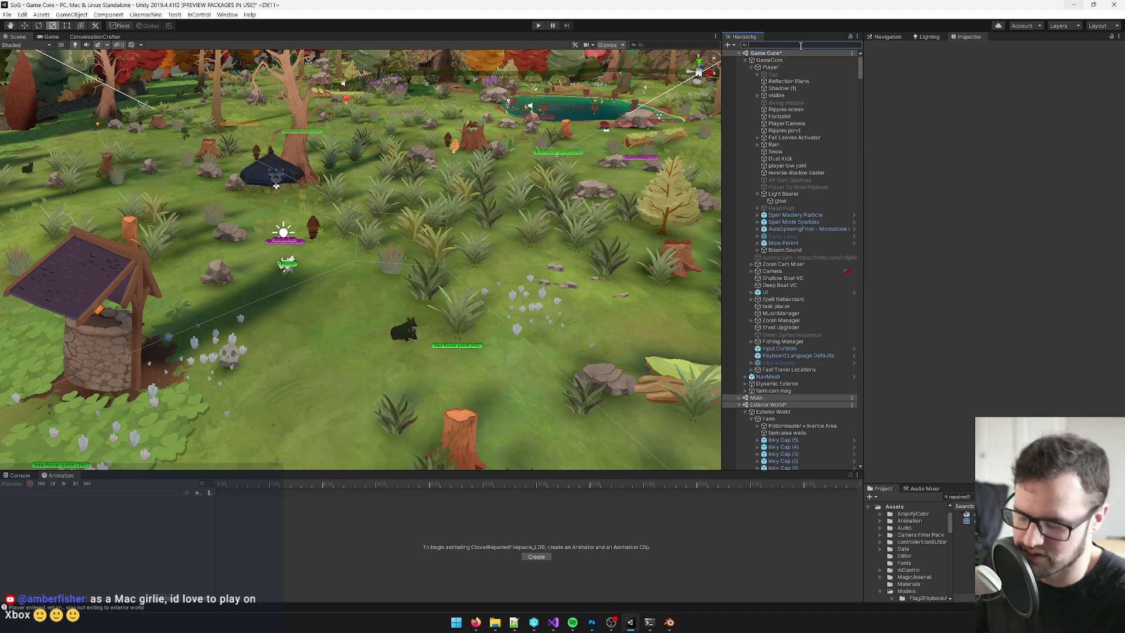
text(clover)
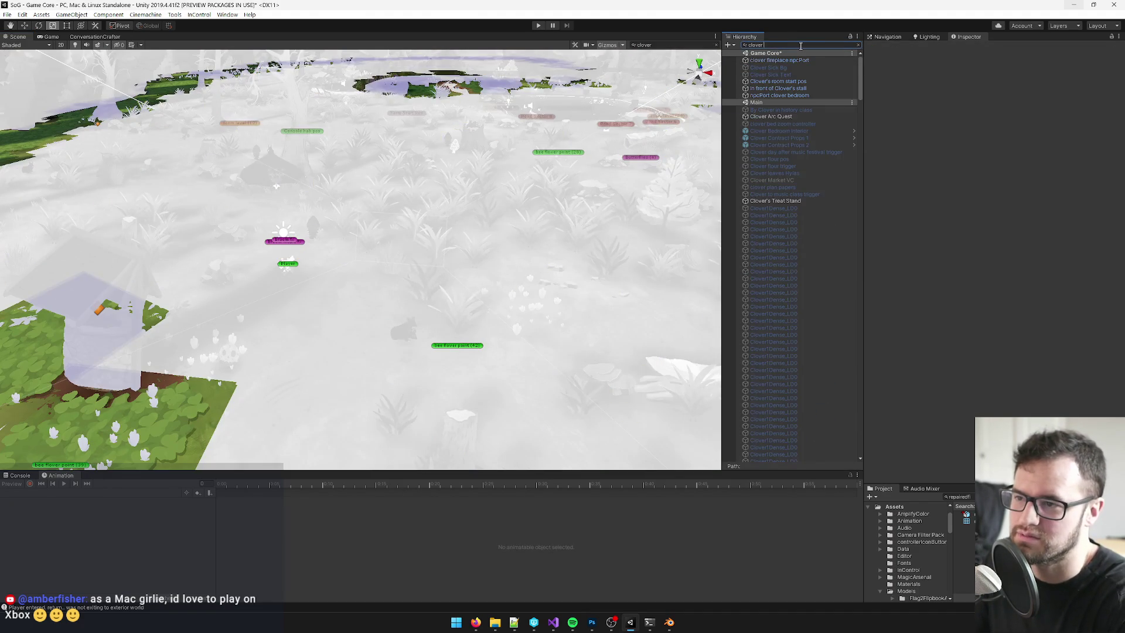
text( bedroom)
- Make Clover Bedroom Interior active, open it, and preview the bedroom in the Game view
click(783, 74)
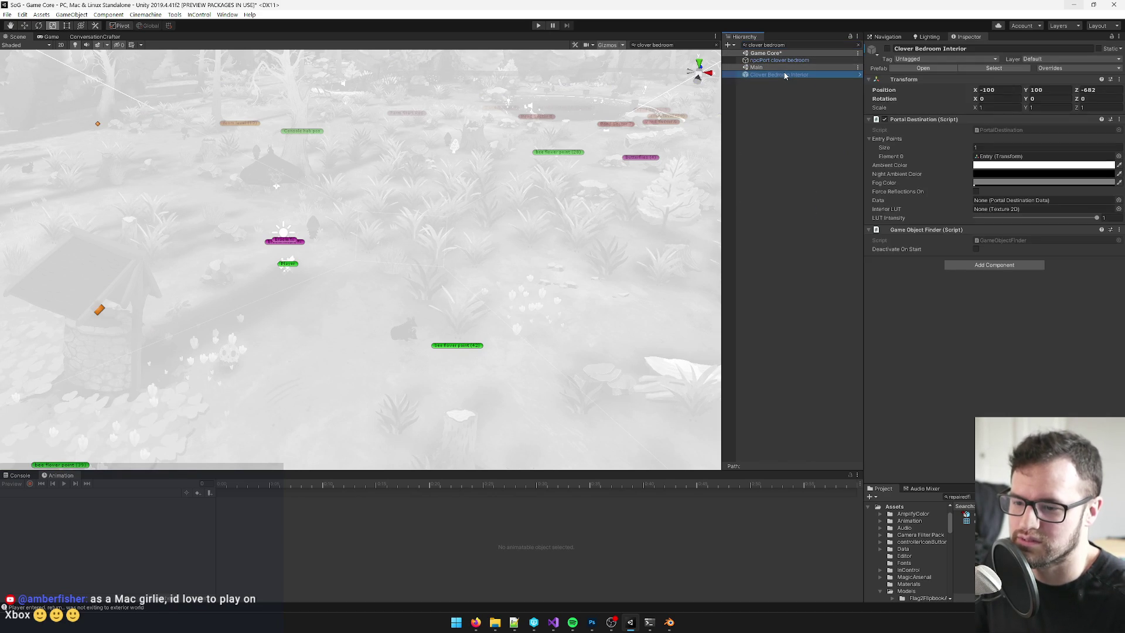
click(887, 48)
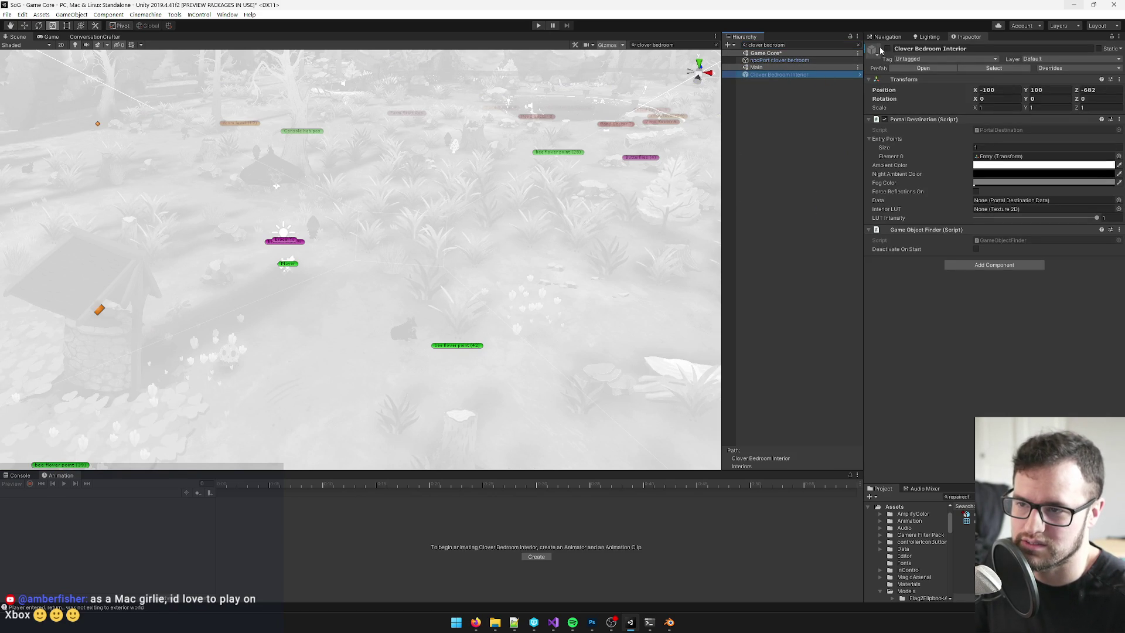
click(922, 68)
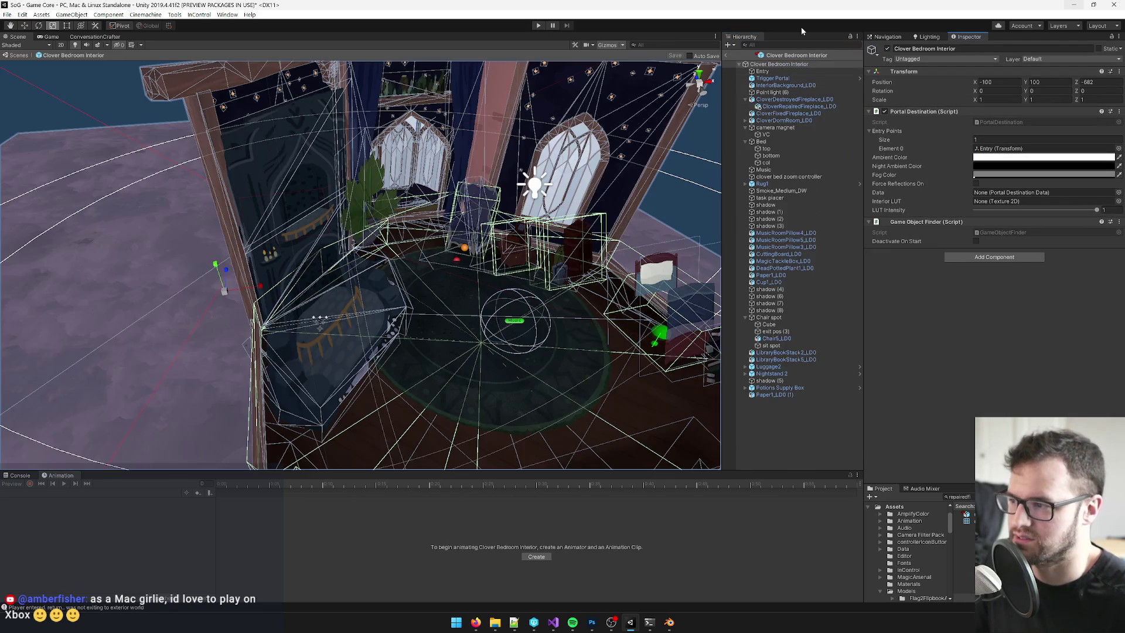
click(51, 37)
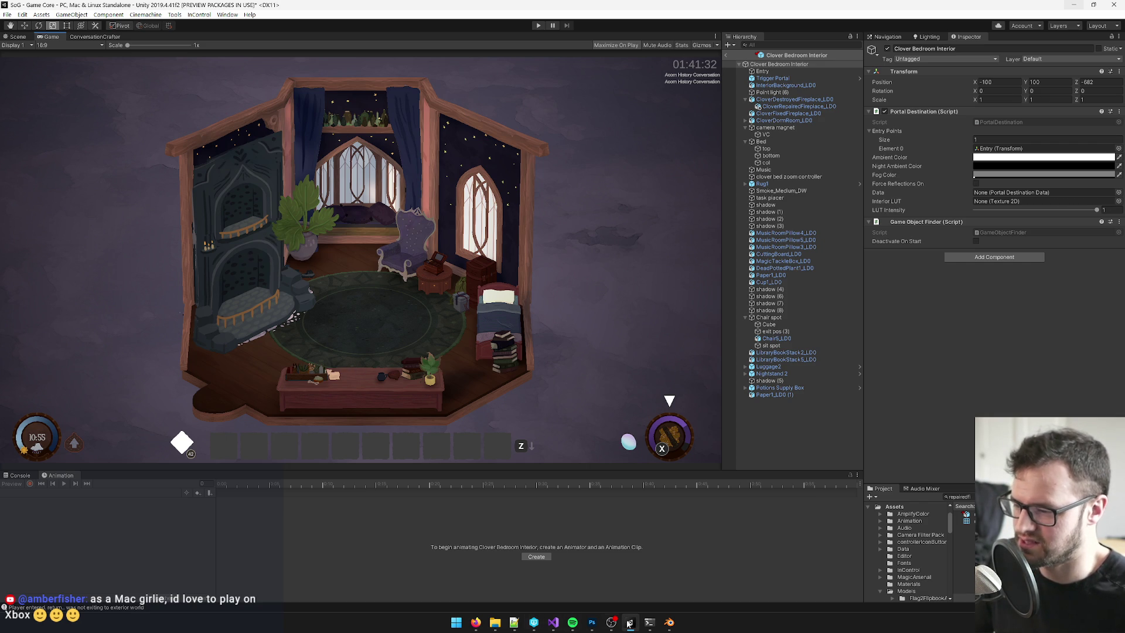
- Compare against the Clover Fireplace Repair Scene mockup in Photoshop, then return to Blender
click(591, 626)
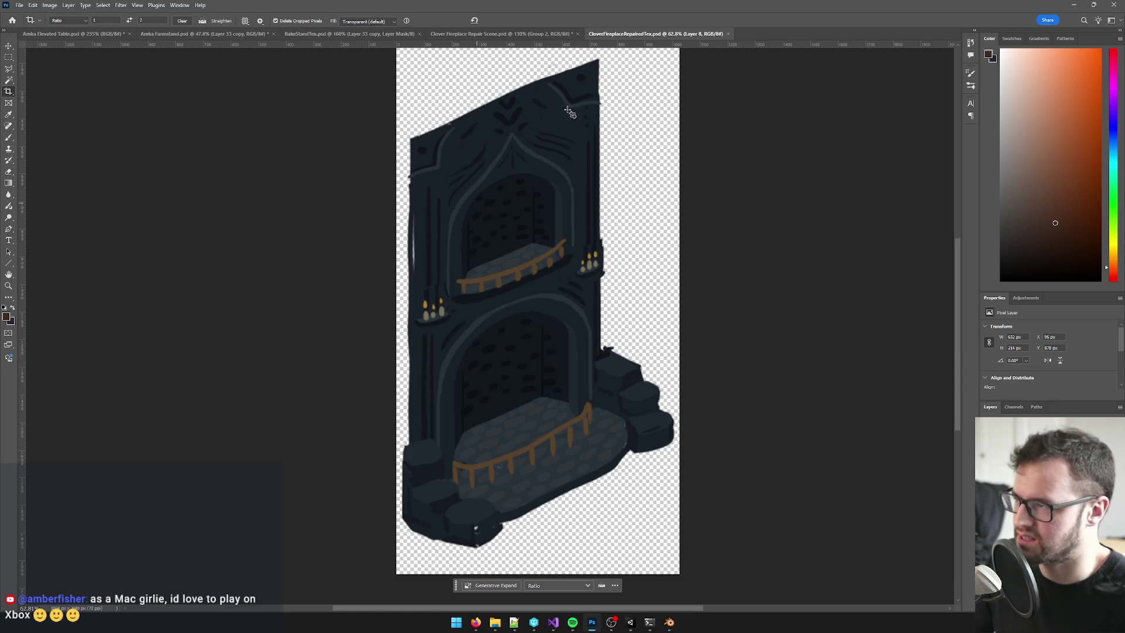
click(530, 34)
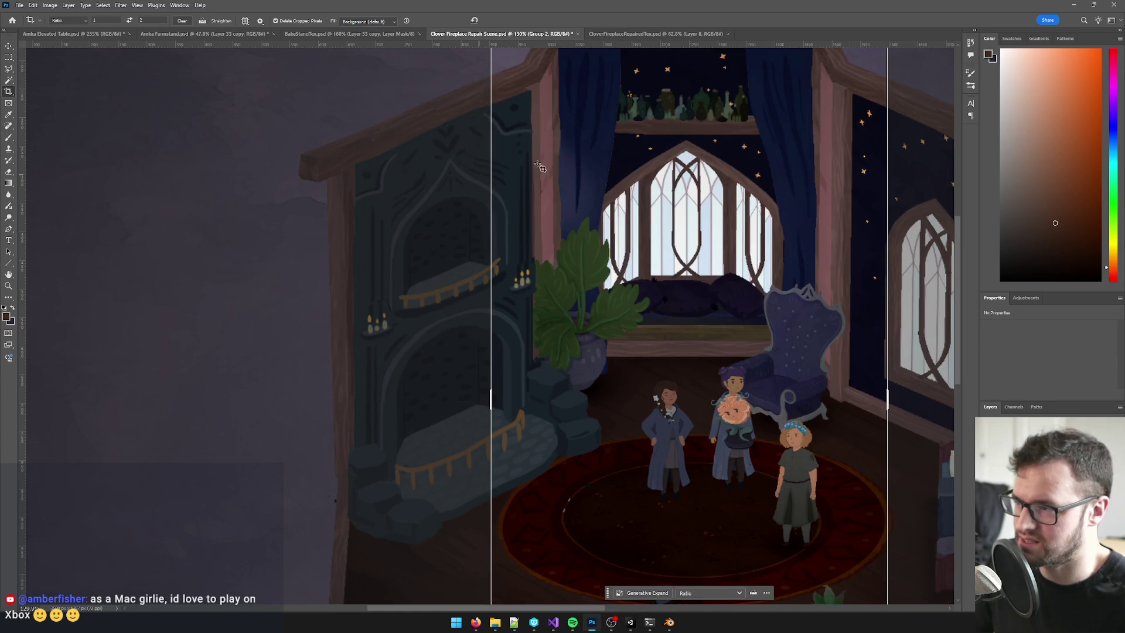
click(1072, 4)
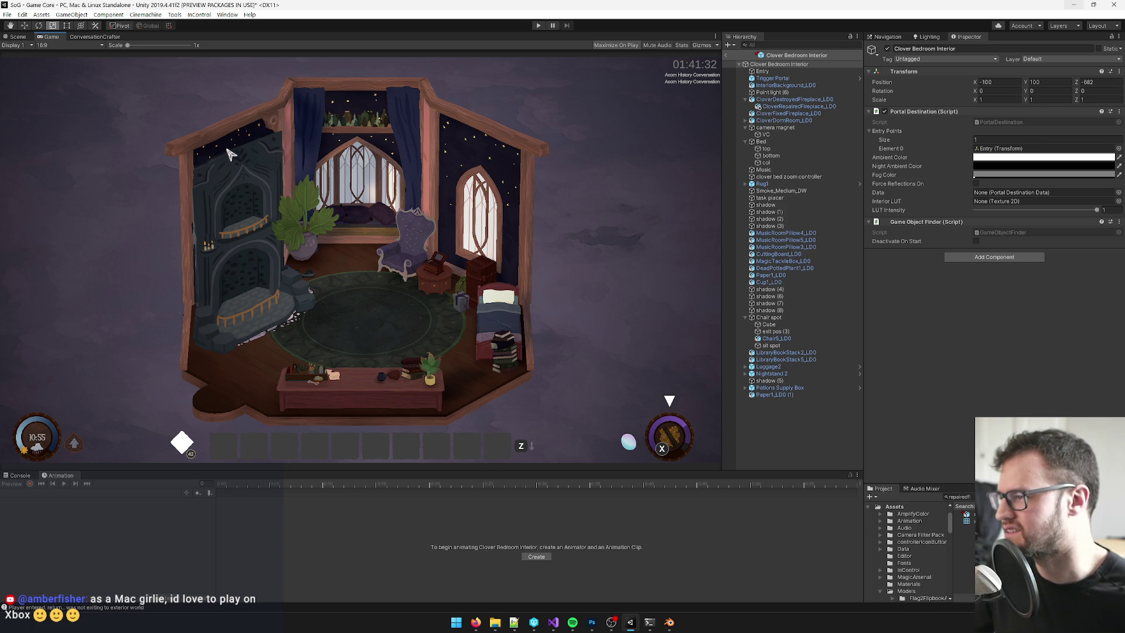
click(669, 622)
click(669, 622)
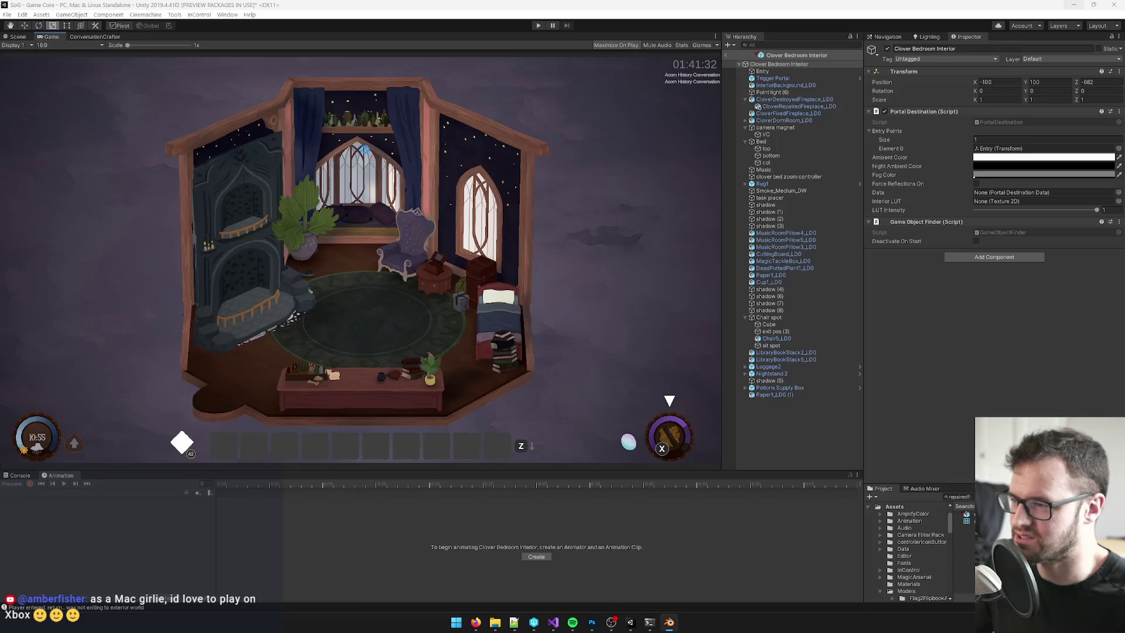
key(alt+Tab)
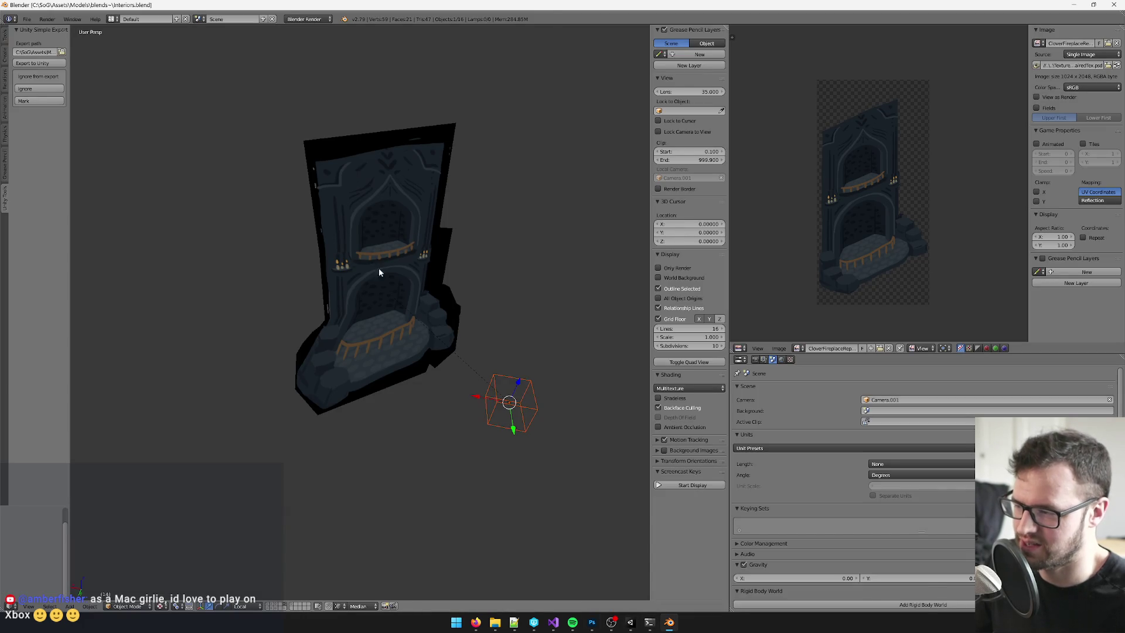
- Orbit around the fireplace model in Blender to look it over
mouse_move(363, 234)
mouse_down()
mouse_move(411, 238)
mouse_move(448, 363)
mouse_up()
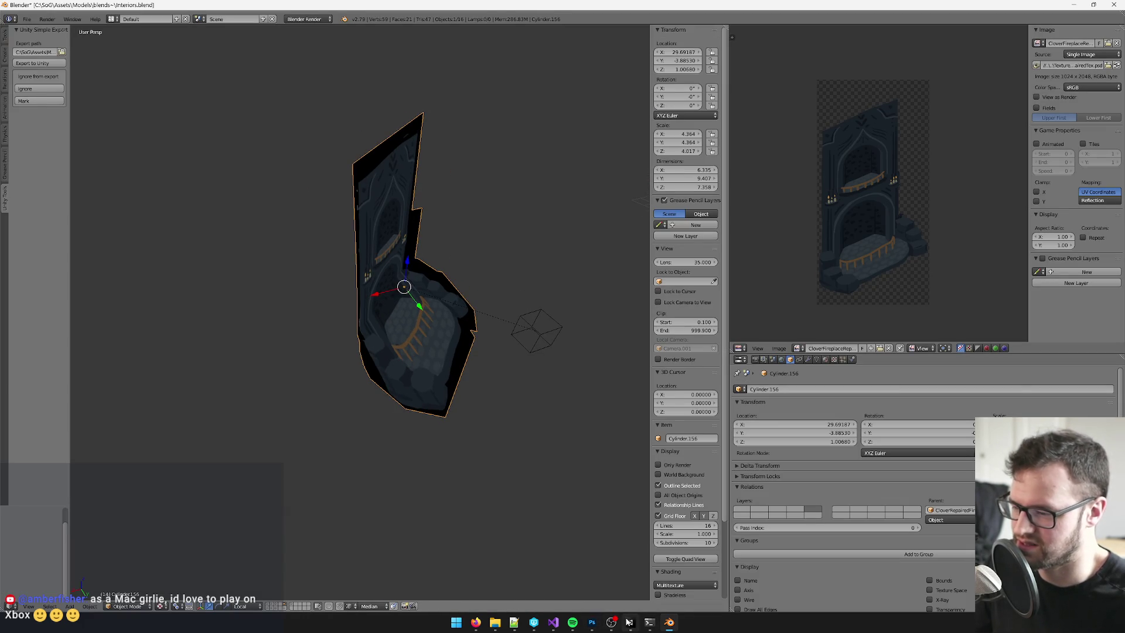
mouse_move(631, 621)
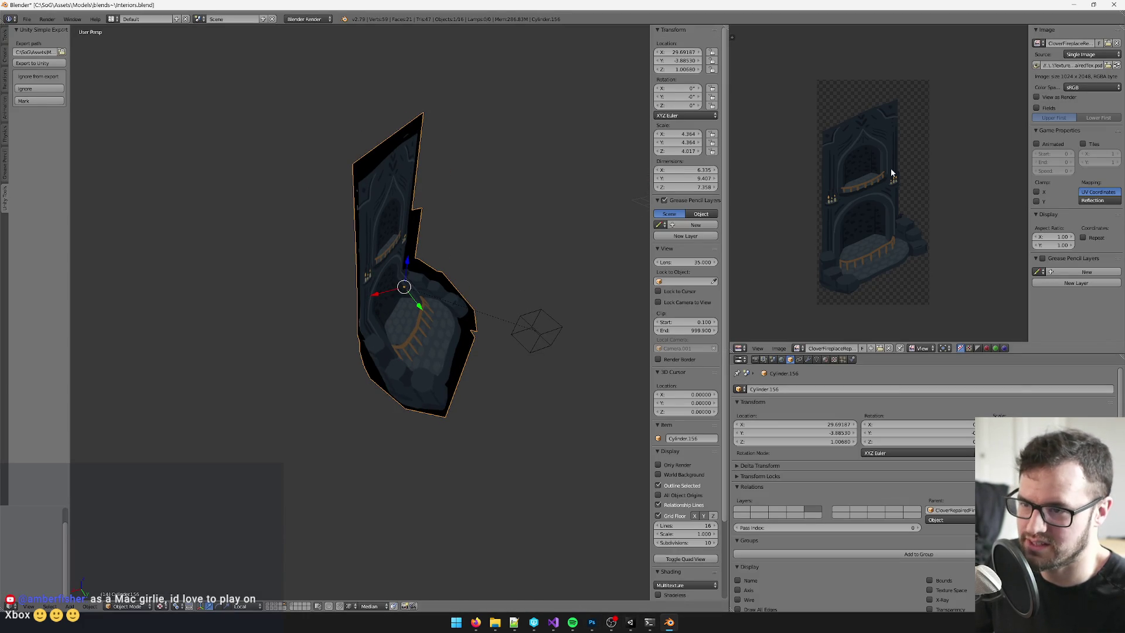
scroll(866, 121, up, 3)
scroll(871, 140, down, 2)
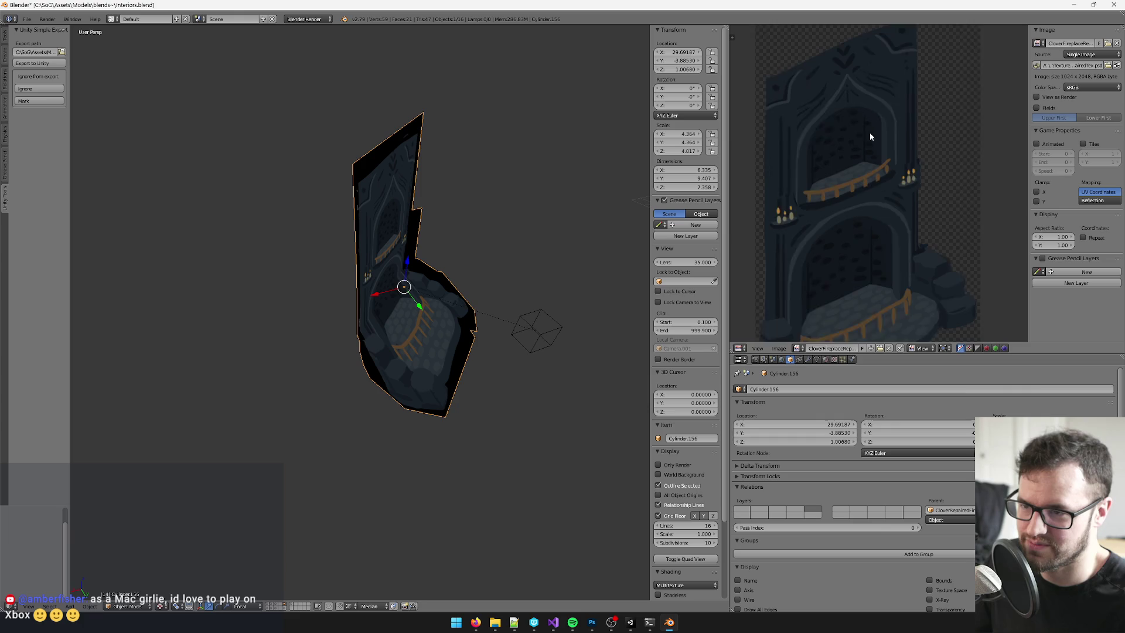
- Bring up the CloverFireplaceRepairedTex document in Photoshop
click(592, 628)
right_click(483, 228)
click(645, 269)
click(618, 34)
scroll(581, 209, up, 3)
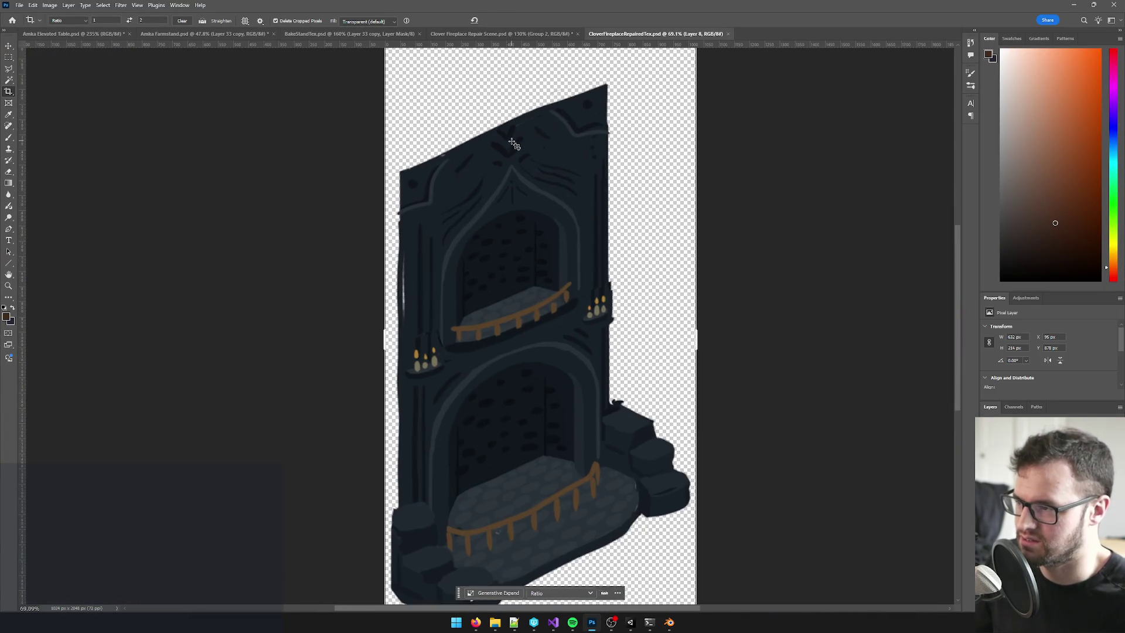
- On a new layer, paint dark blue posts rising from both top corners of the texture
scroll(581, 210, down, 2)
scroll(573, 214, up, 1)
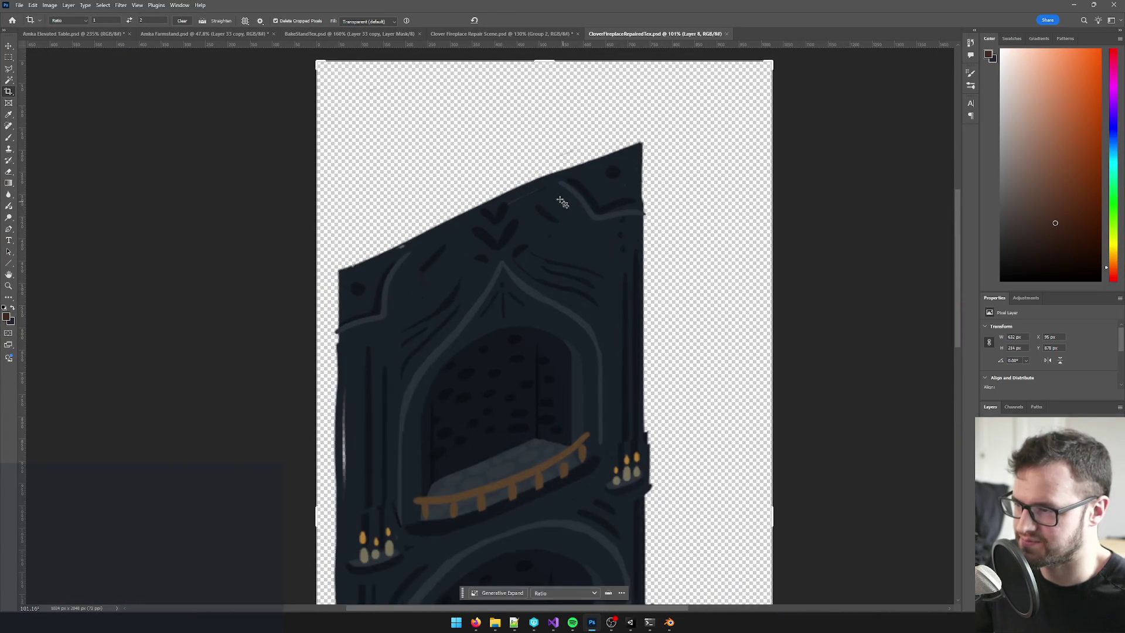
key(b)
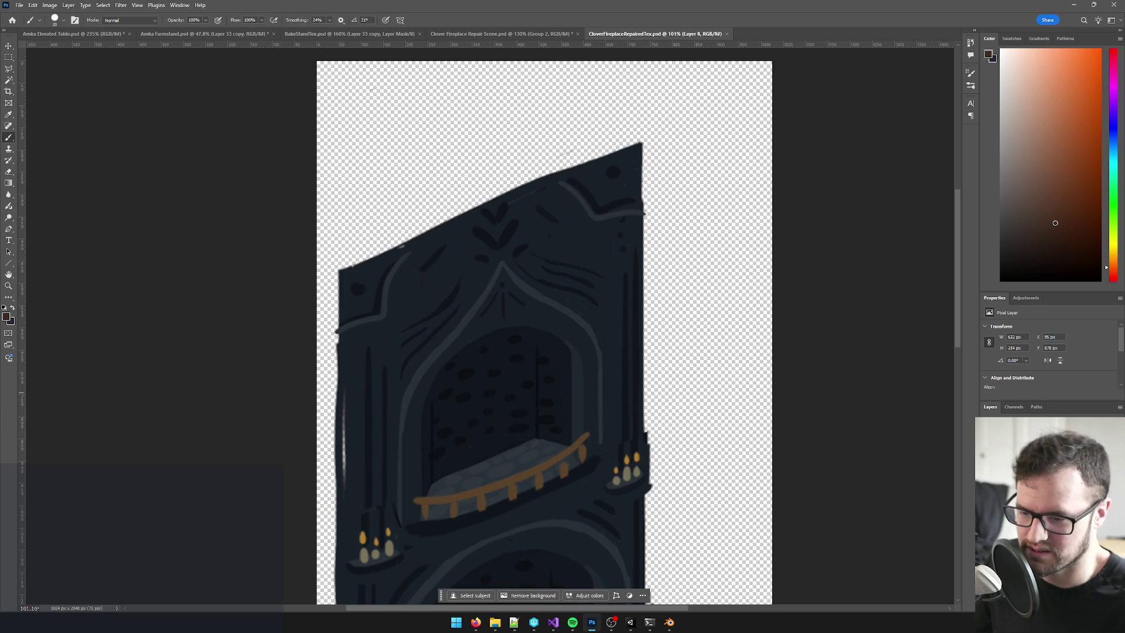
key(ctrl+shift+alt+n)
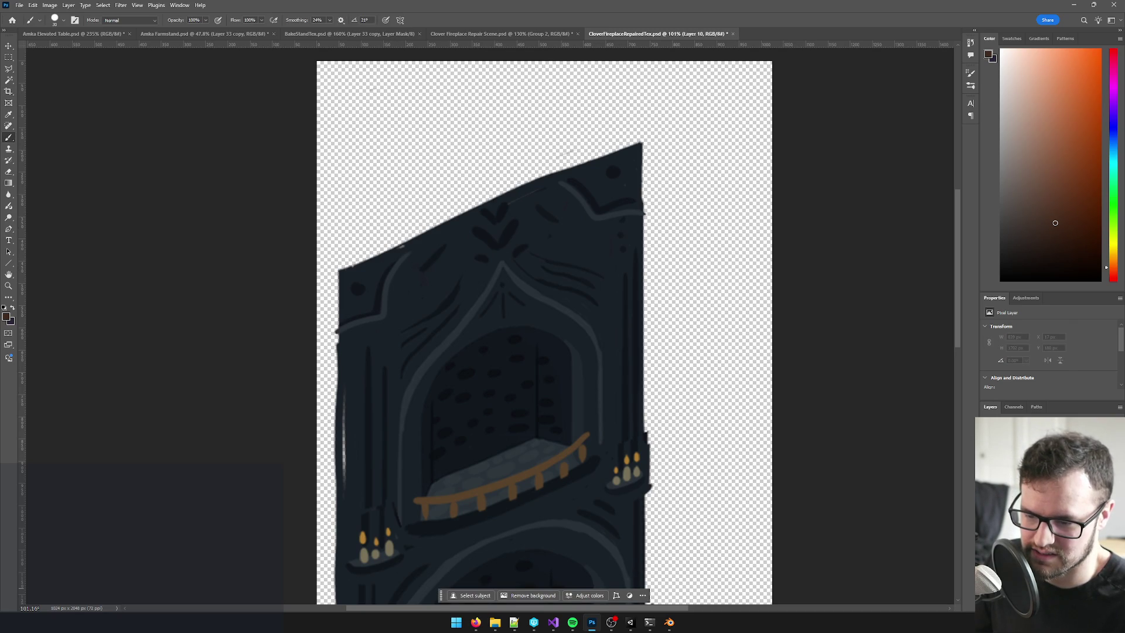
alt+click(350, 273)
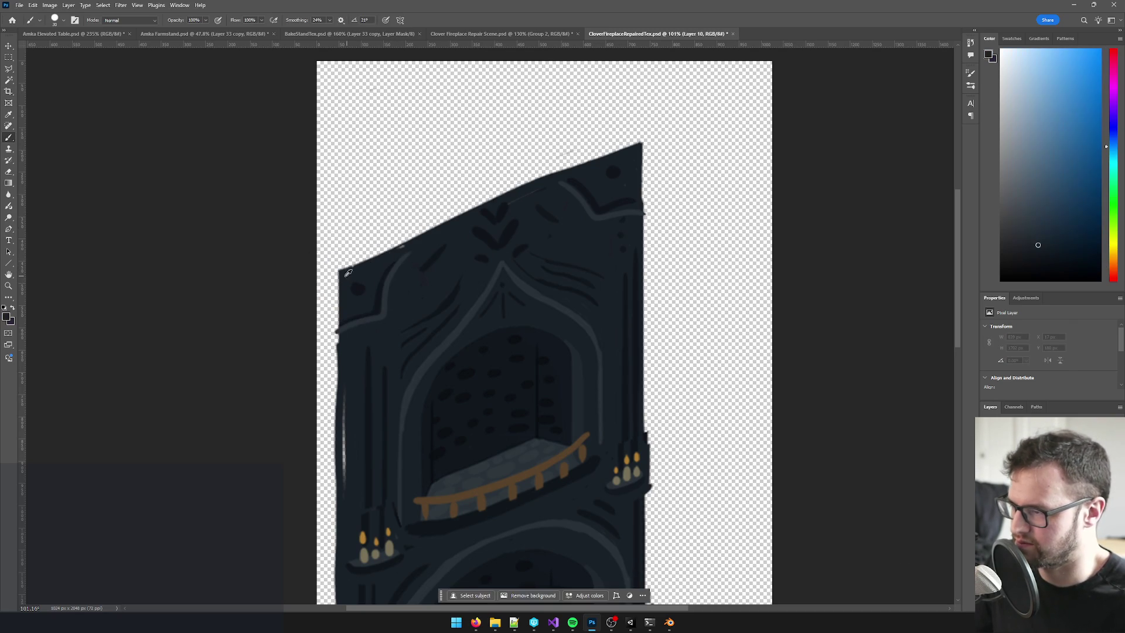
drag(345, 275, 344, 233)
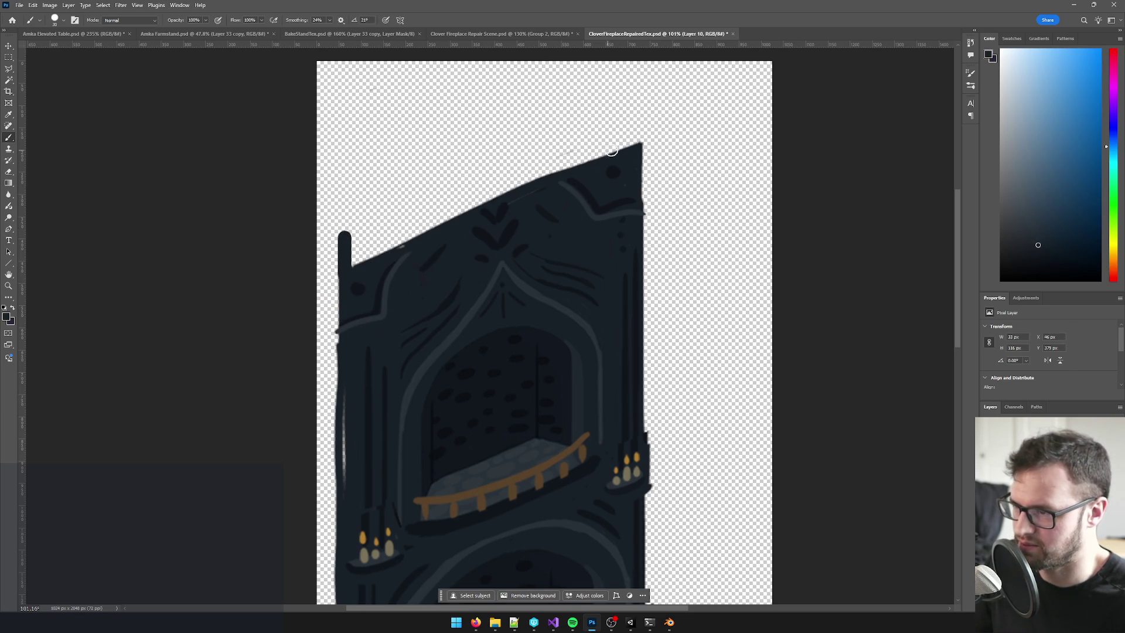
drag(636, 151, 636, 126)
- Check the posts in Blender and Unity, then lengthen both posts upward and save the texture
key(alt+Tab)
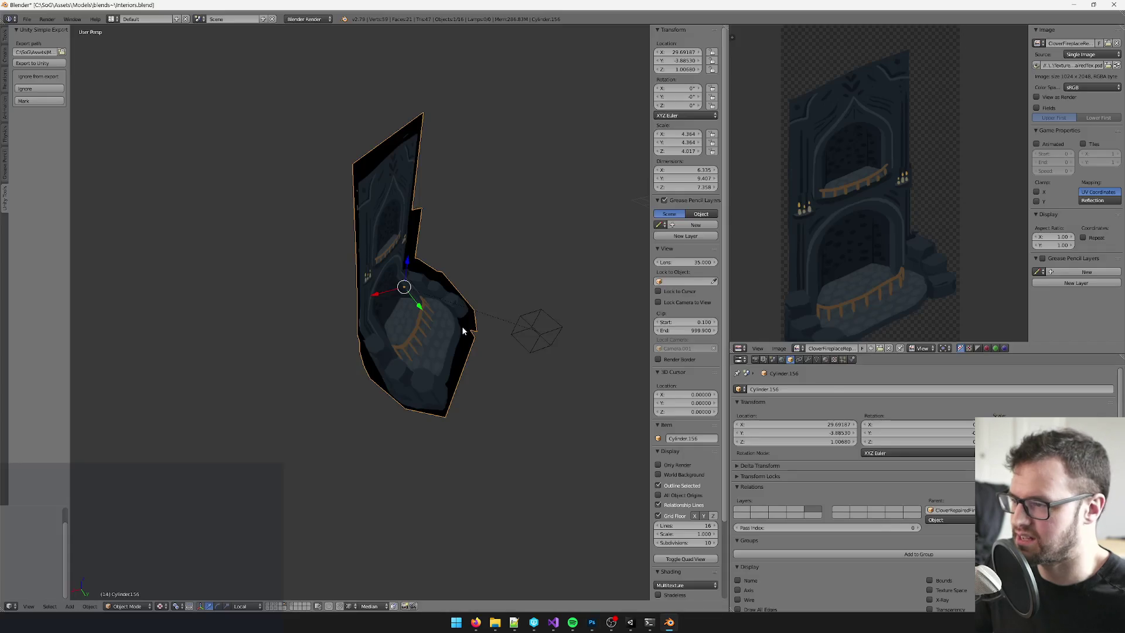
click(591, 622)
click(630, 622)
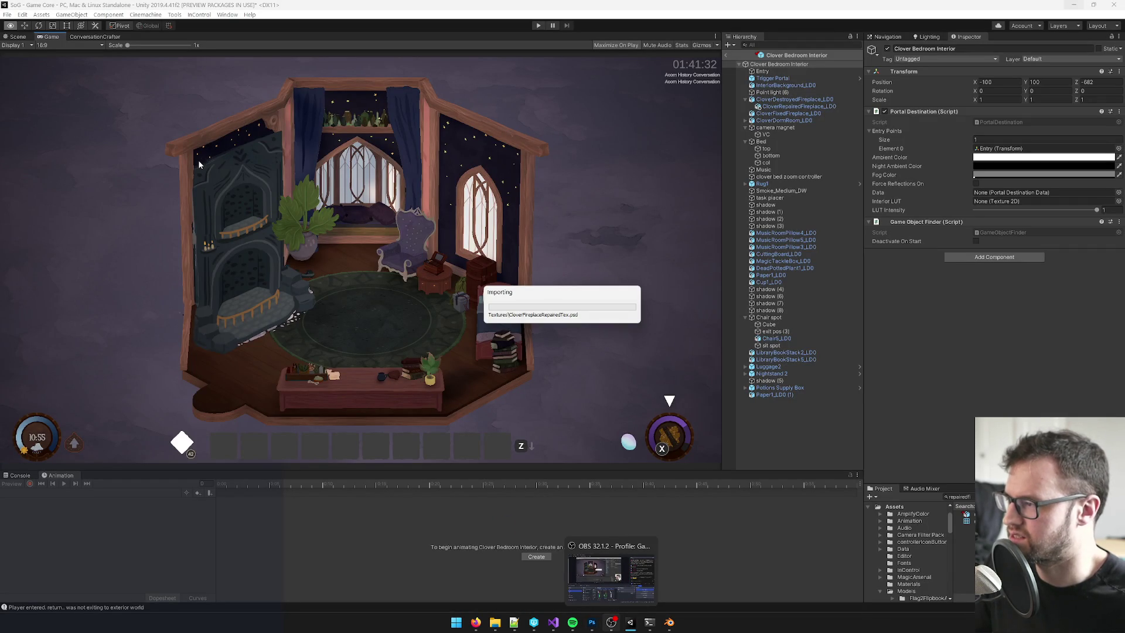
key(alt+Tab)
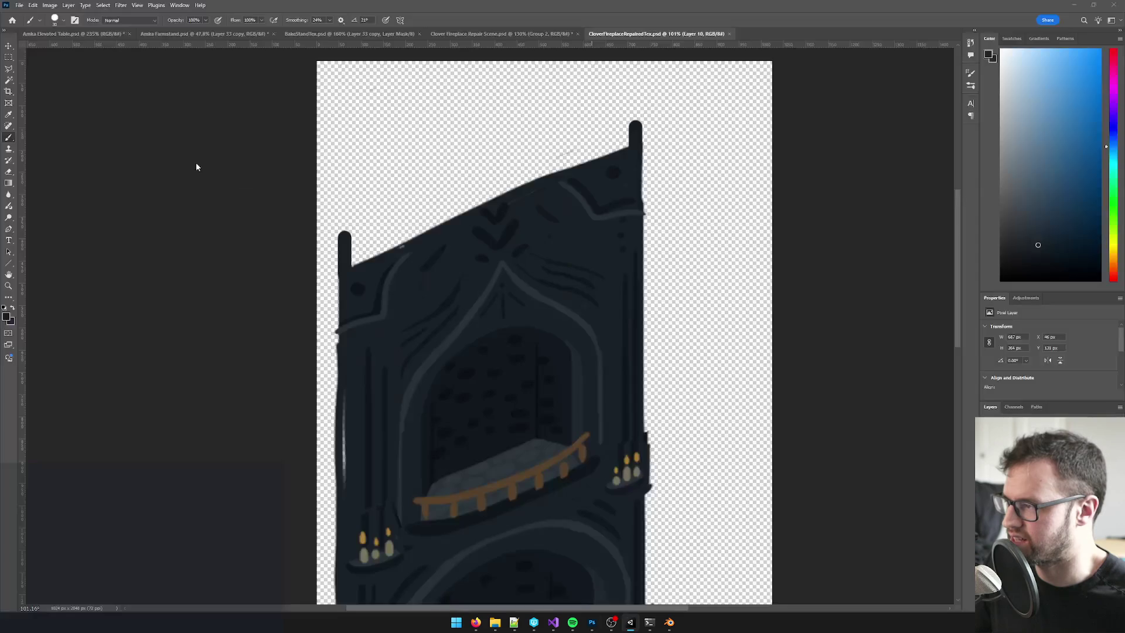
drag(345, 237, 345, 214)
drag(636, 125, 636, 97)
drag(343, 220, 346, 206)
key(ctrl+s)
- Let Unity reimport the texture, then put the Blender fireplace mesh into Edit Mode
key(alt+Tab)
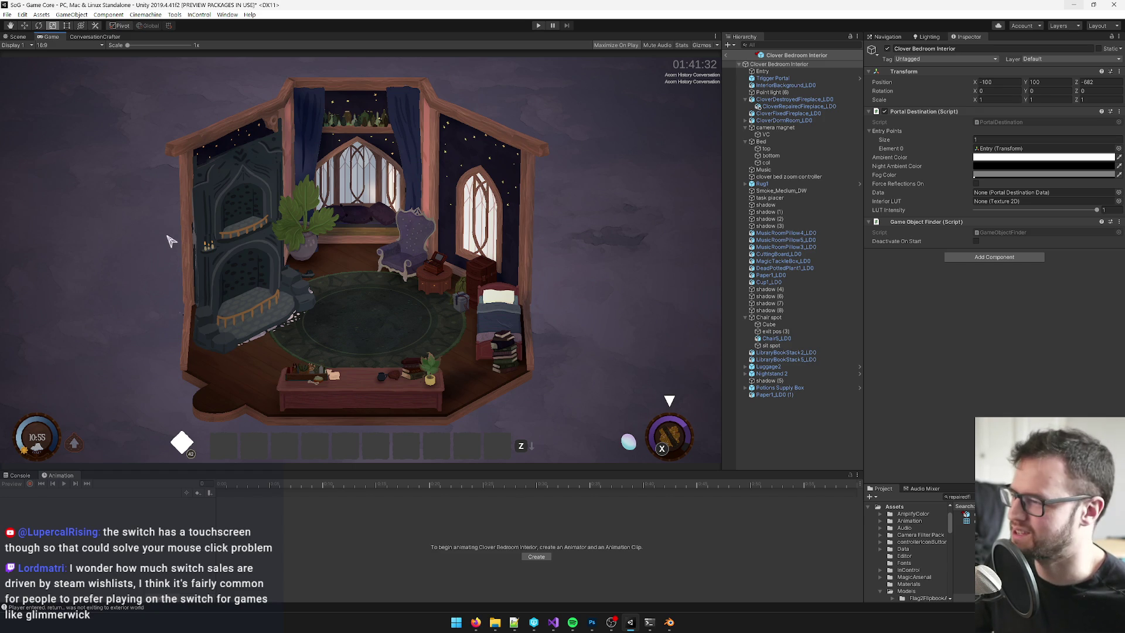
key(alt+Tab)
key(alt+Tab)
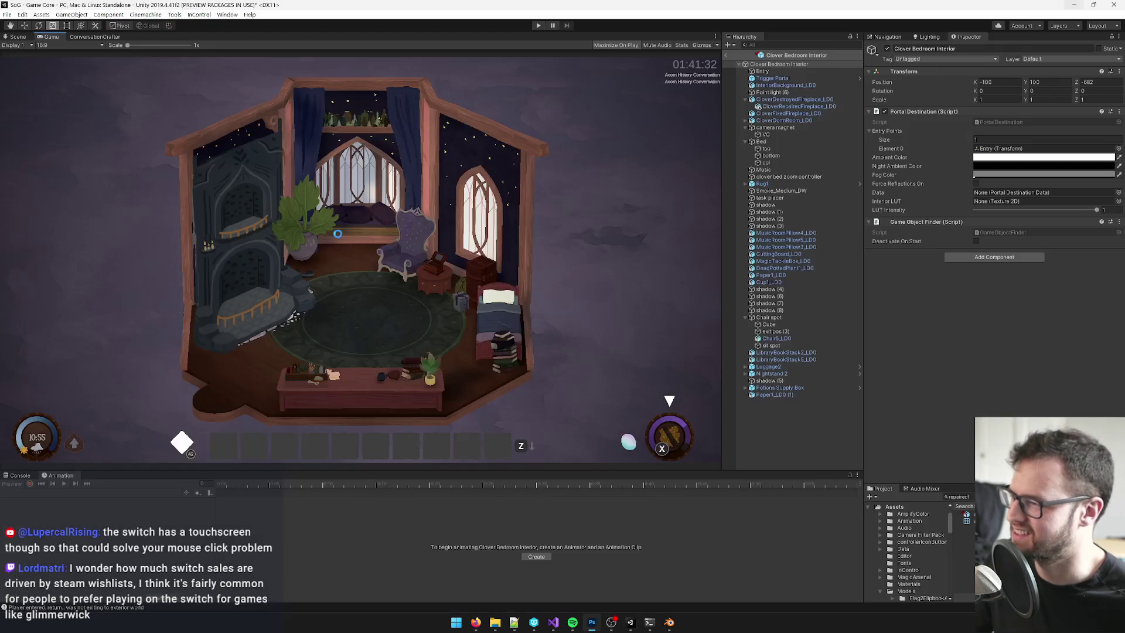
key(alt+Tab)
scroll(402, 281, up, 4)
key(Tab)
drag(408, 247, 368, 194)
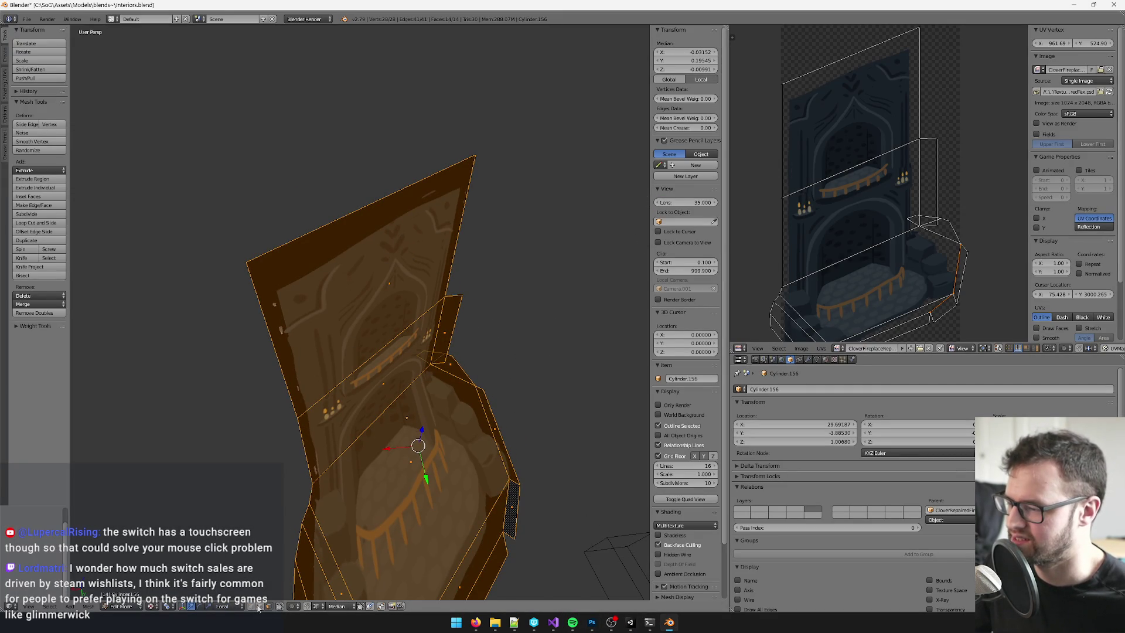
- Extrude the fireplace mesh's top edge upward
right_click(416, 179)
key(e)
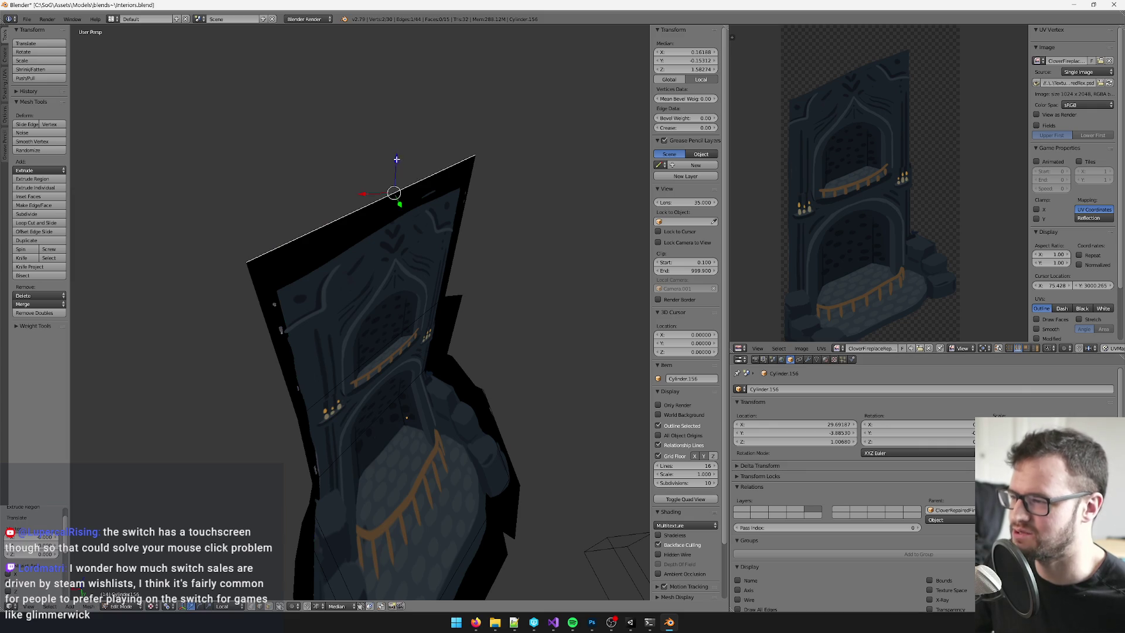
click(389, 126)
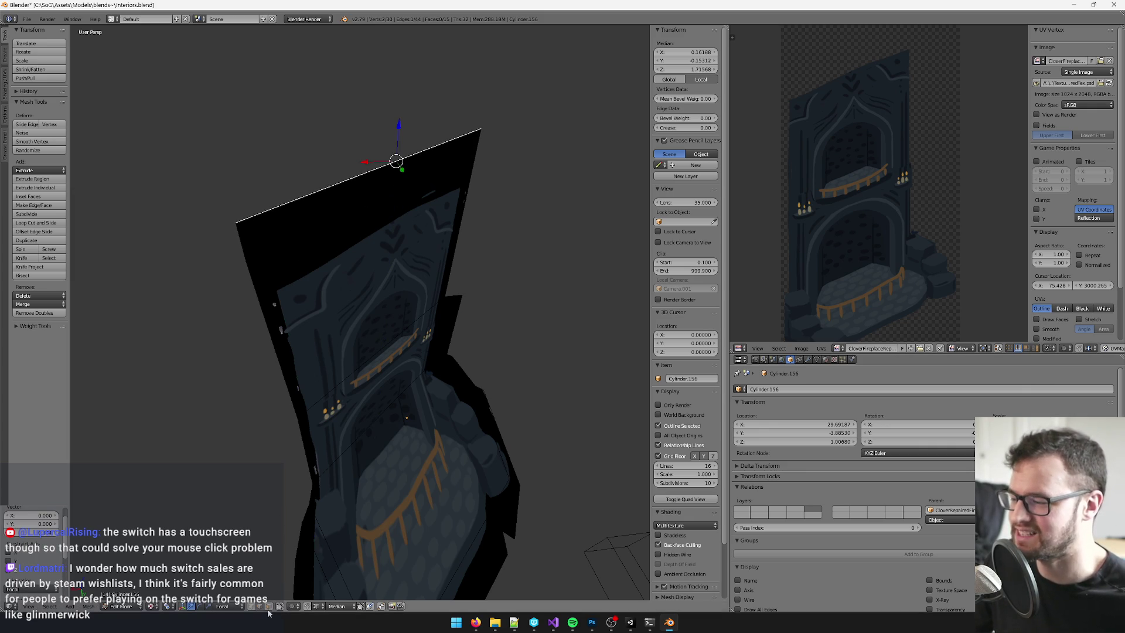
- Unwrap the front plane and new top face with Follow Active Quads and leave Edit Mode
key(a)
key(l)
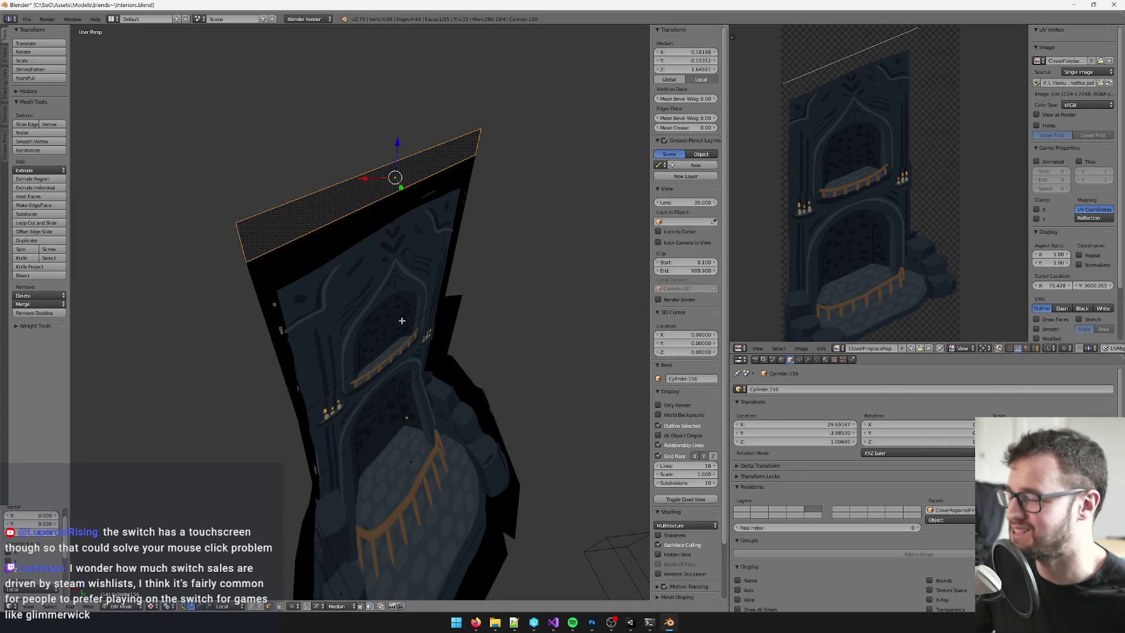
key(u)
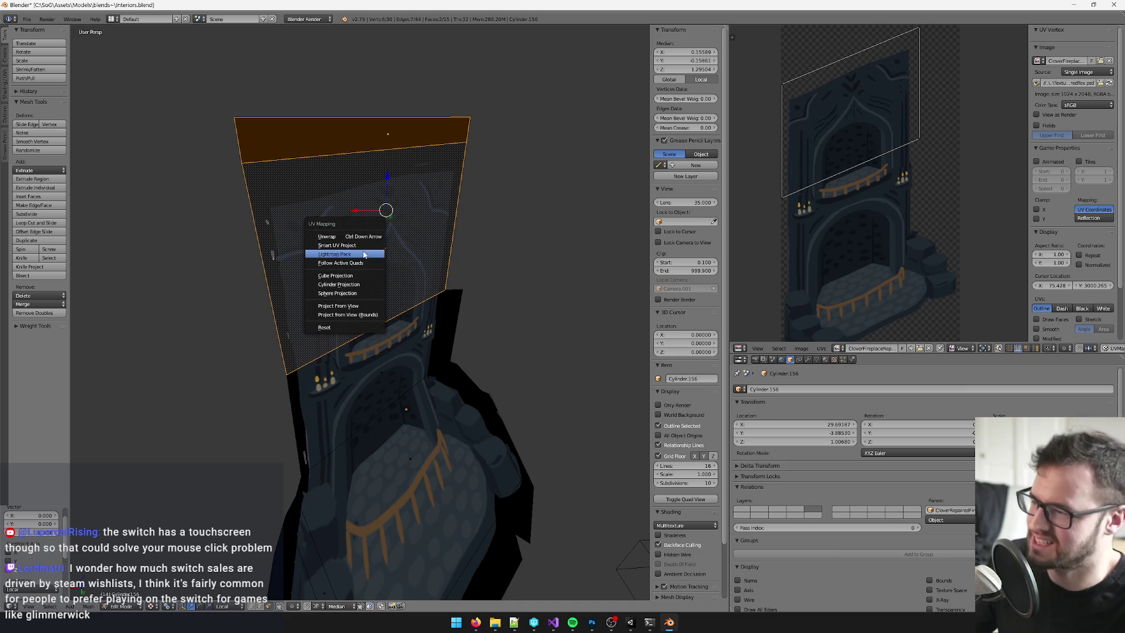
click(340, 260)
click(363, 287)
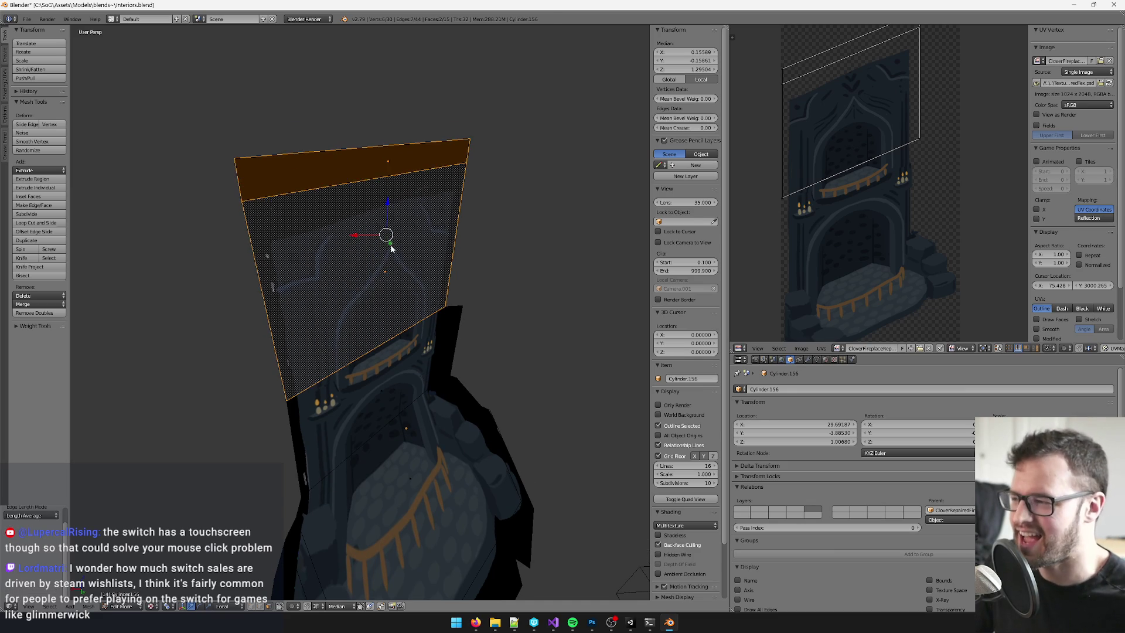
key(Tab)
- Save the Blender scene and deselect the fireplace
key(ctrl+s)
key(Return)
drag(391, 242, 392, 245)
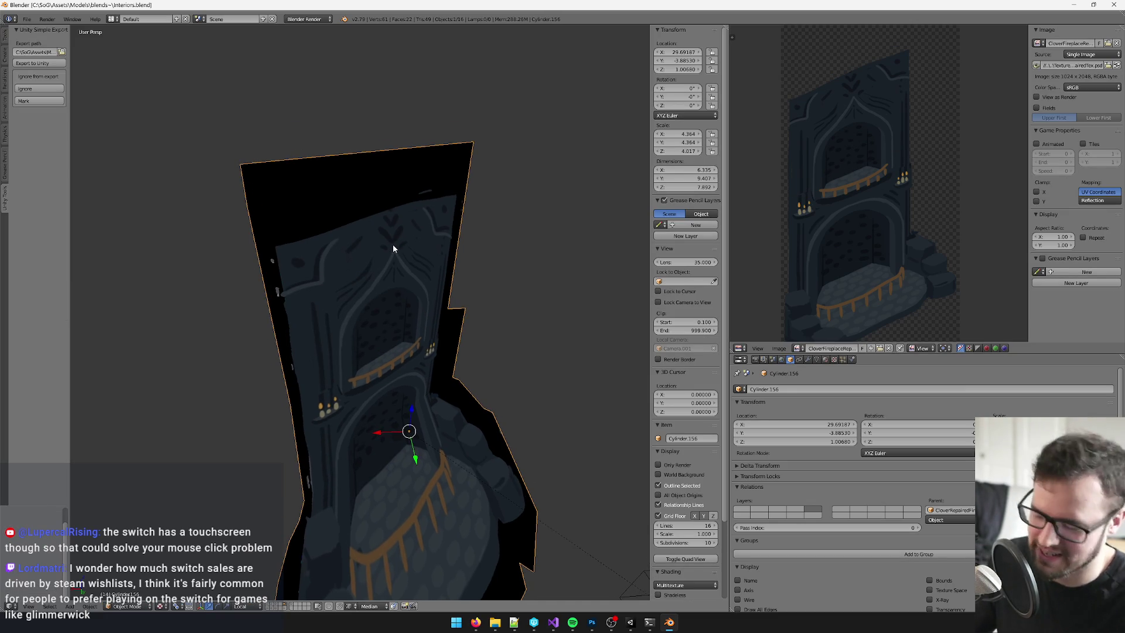
key(a)
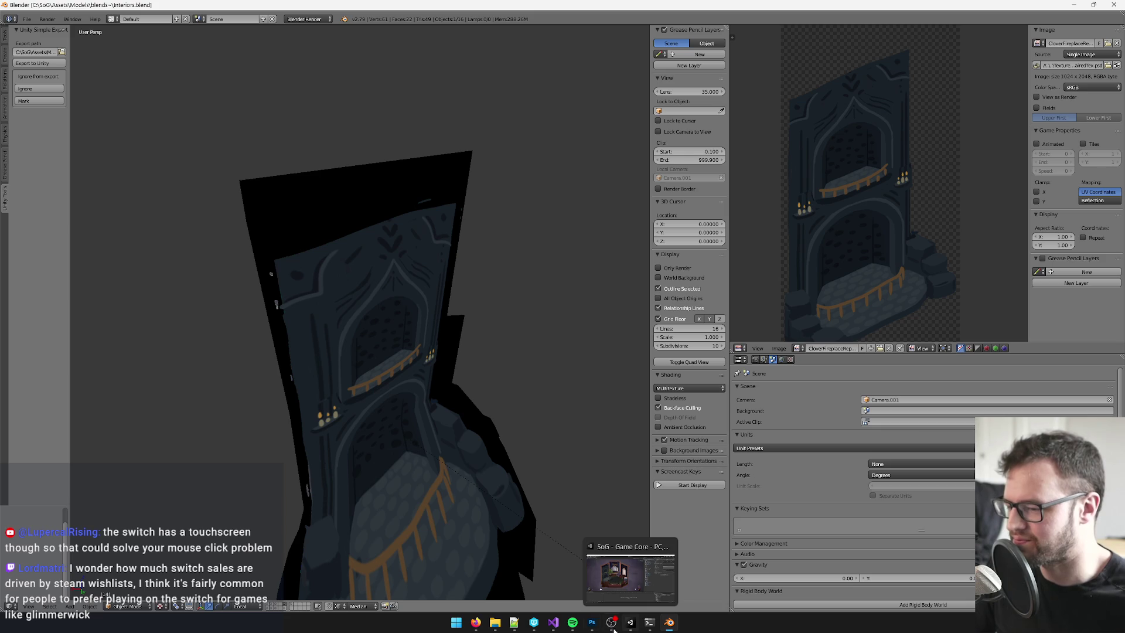
- Erase along the left pillar's outer edge on the fireplace texture
click(592, 624)
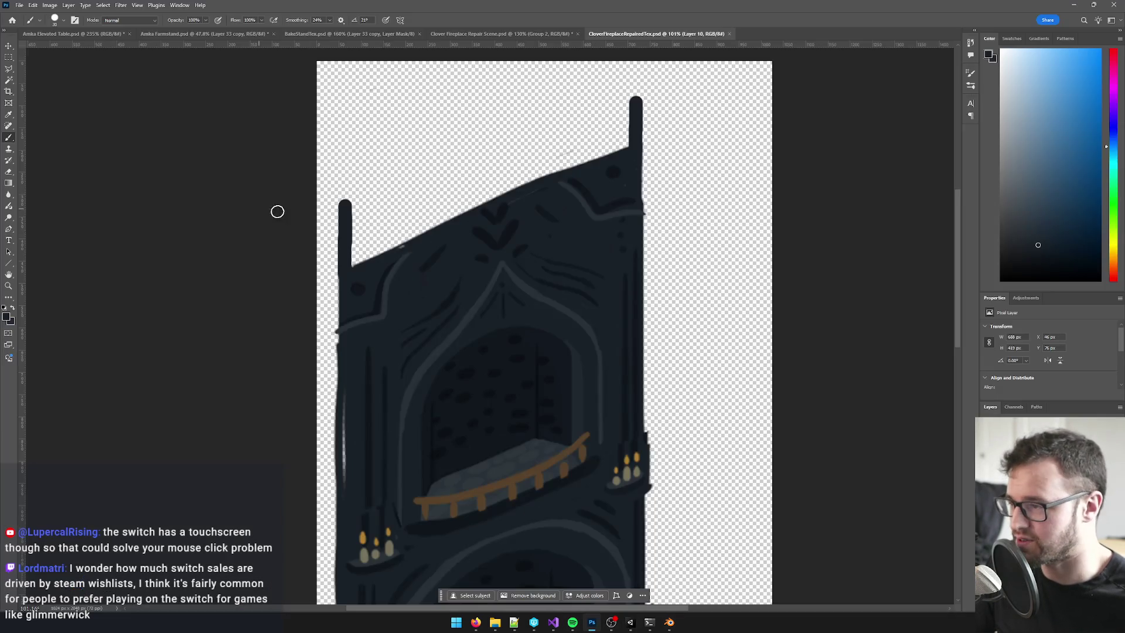
scroll(351, 276, up, 1)
key(e)
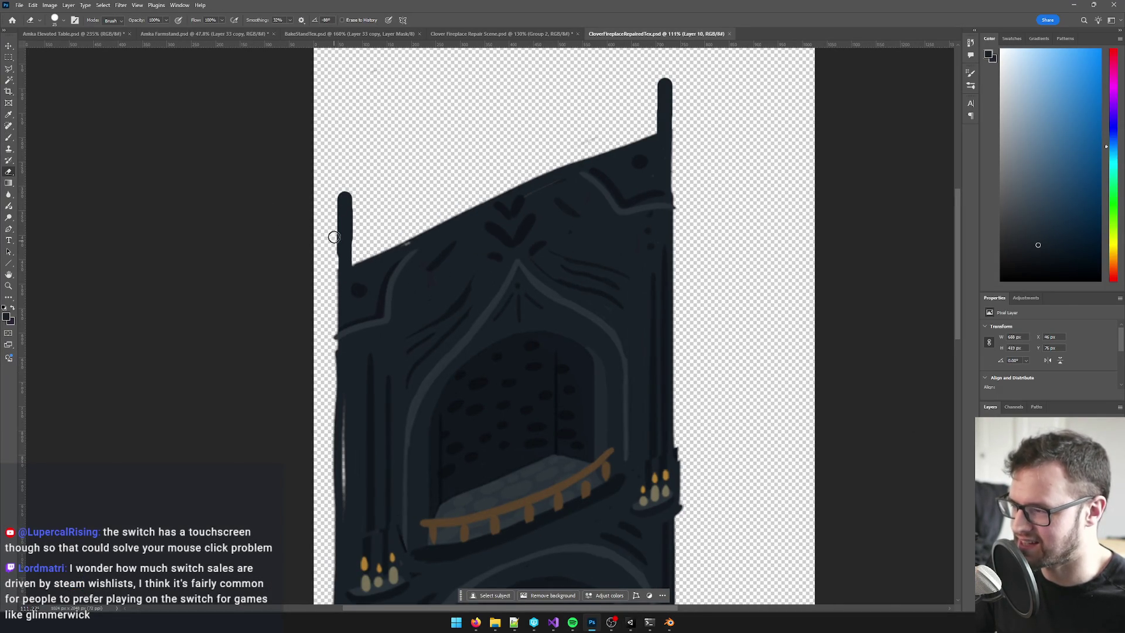
drag(328, 276, 314, 141)
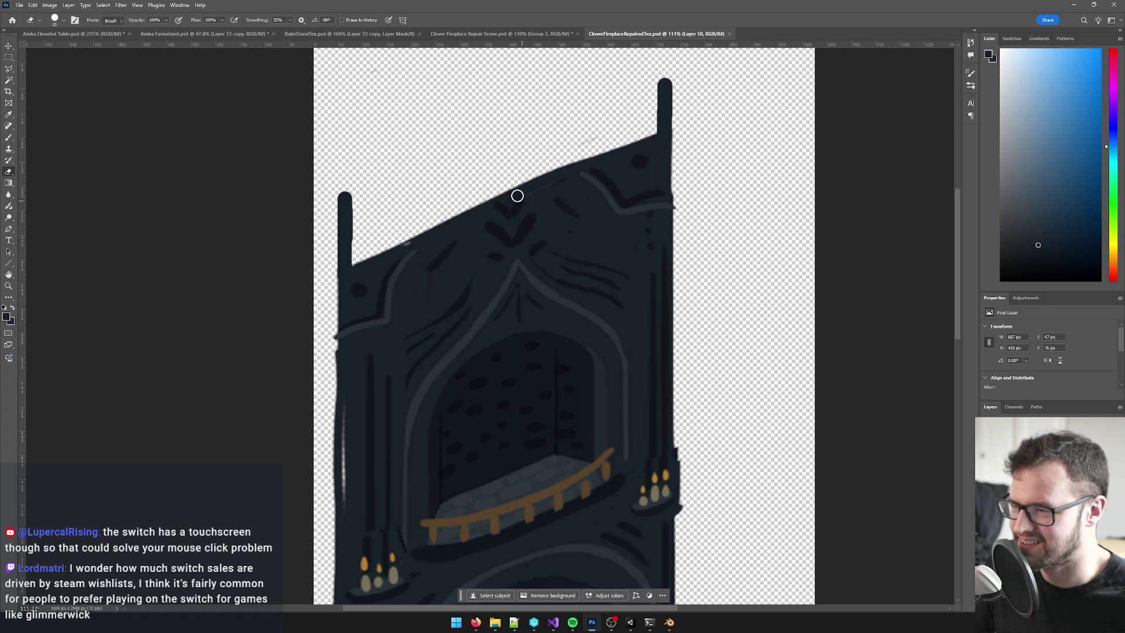
- Reload the fireplace texture in Blender and check the import in Unity
key(alt+Tab)
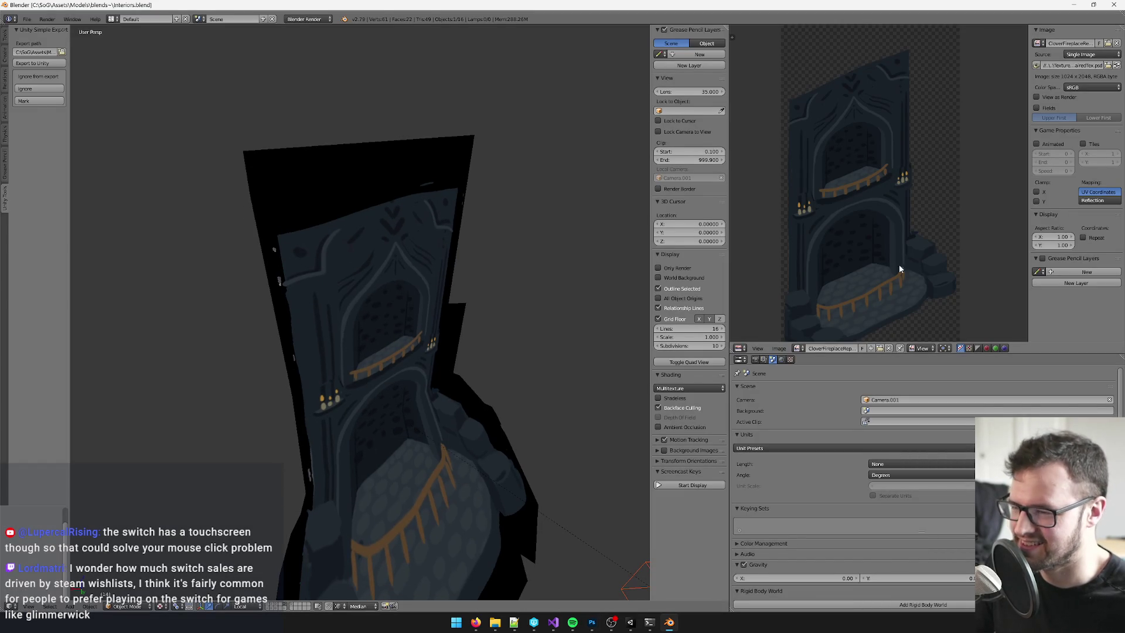
key(alt+r)
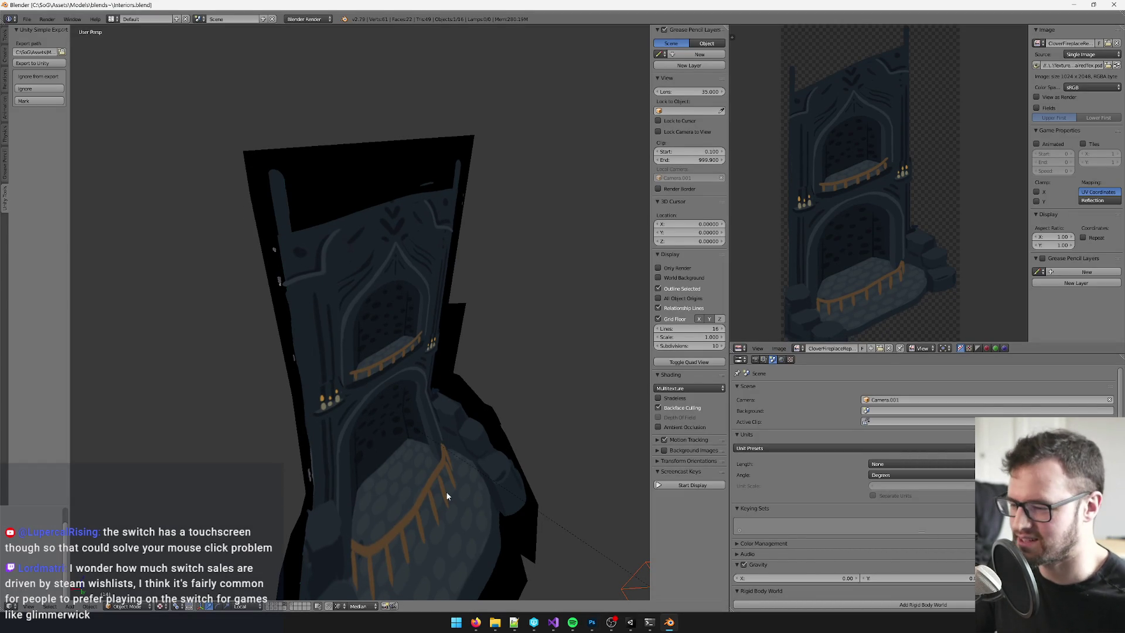
click(631, 627)
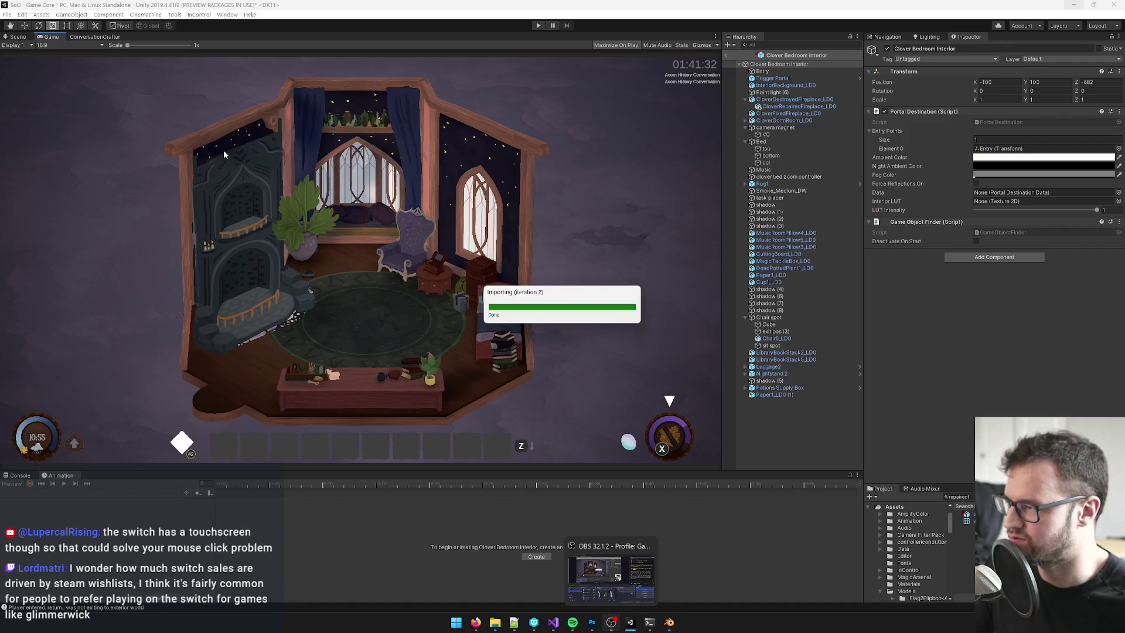
key(alt+Tab)
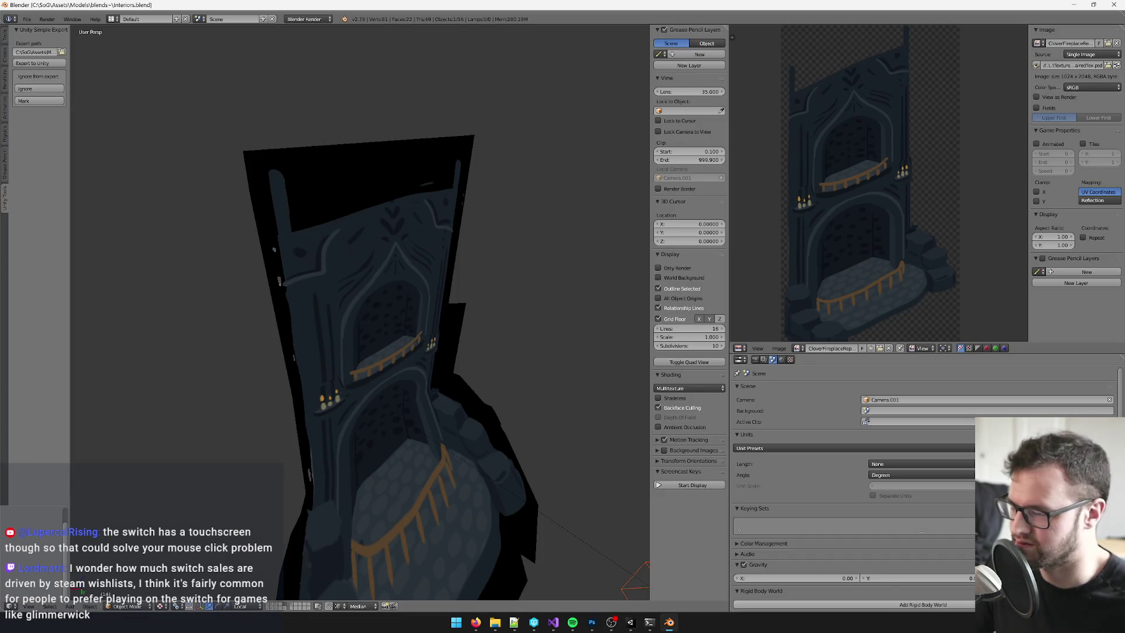
click(591, 624)
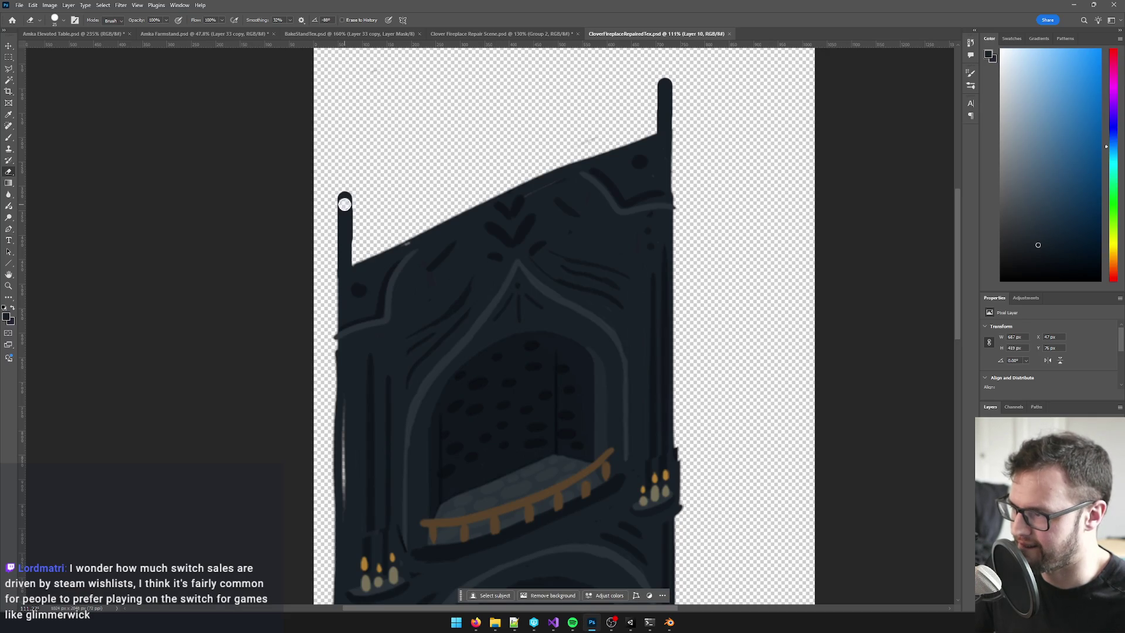
- Extend both post tops upward with the brush and save the texture
key(b)
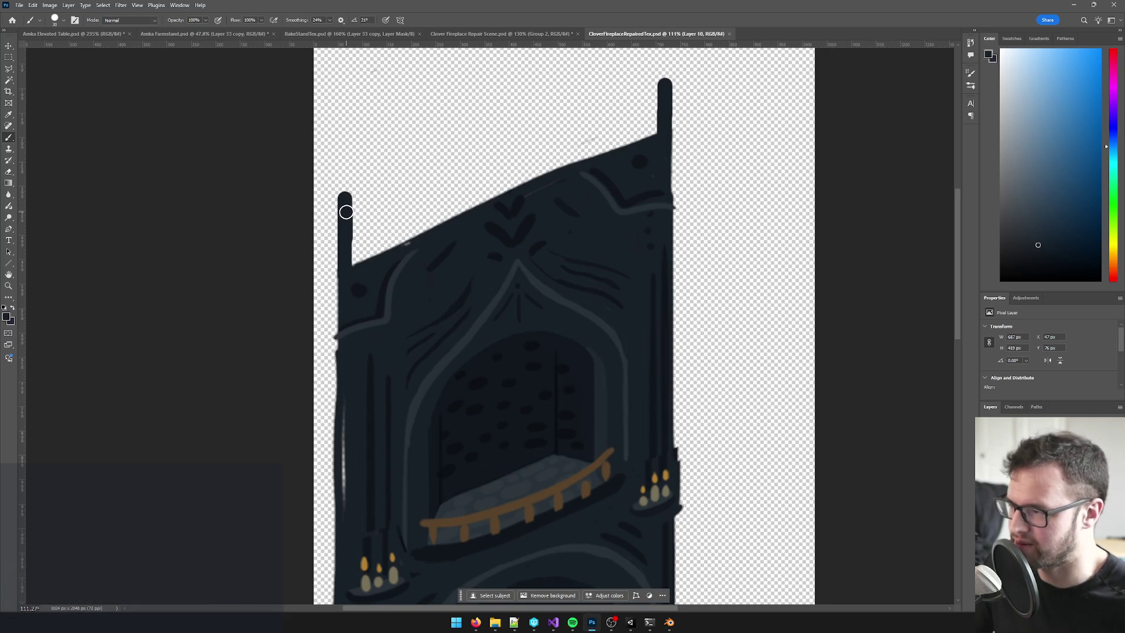
scroll(347, 199, up, 5)
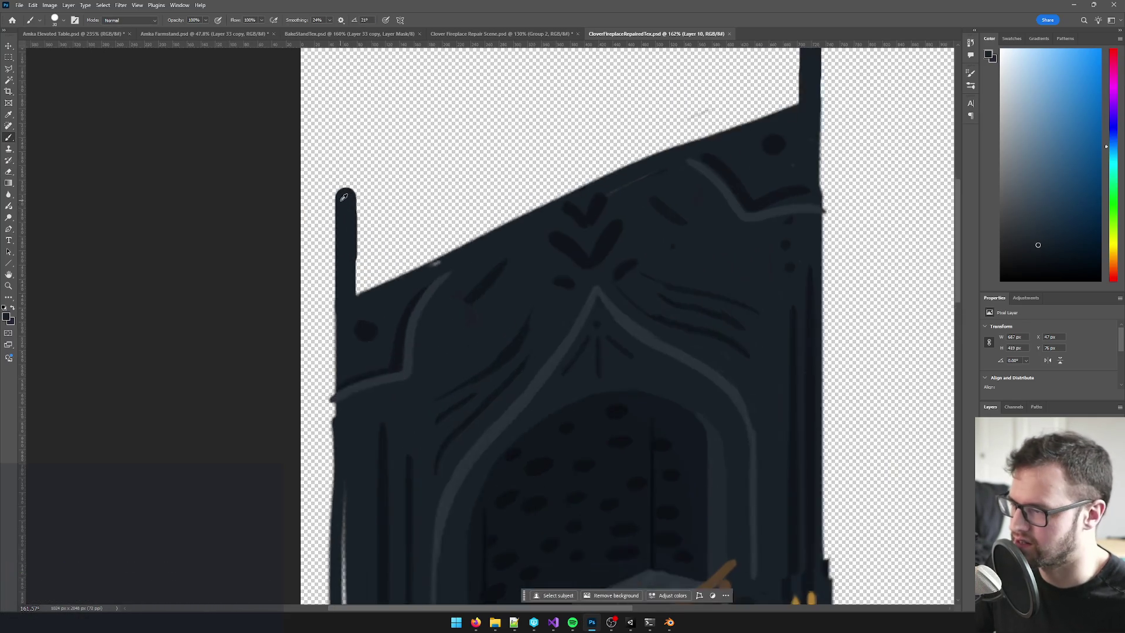
mouse_move(347, 196)
mouse_down()
mouse_move(346, 178)
mouse_move(328, 333)
mouse_up()
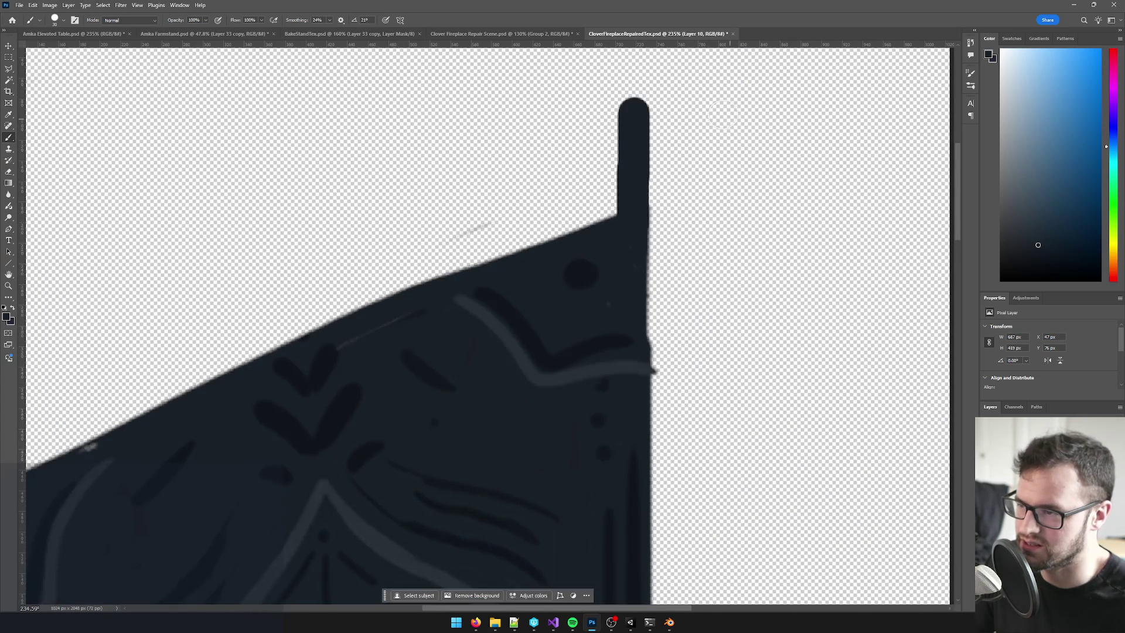
drag(633, 114, 633, 97)
key(ctrl+z)
key(ctrl+s)
key(alt+Tab)
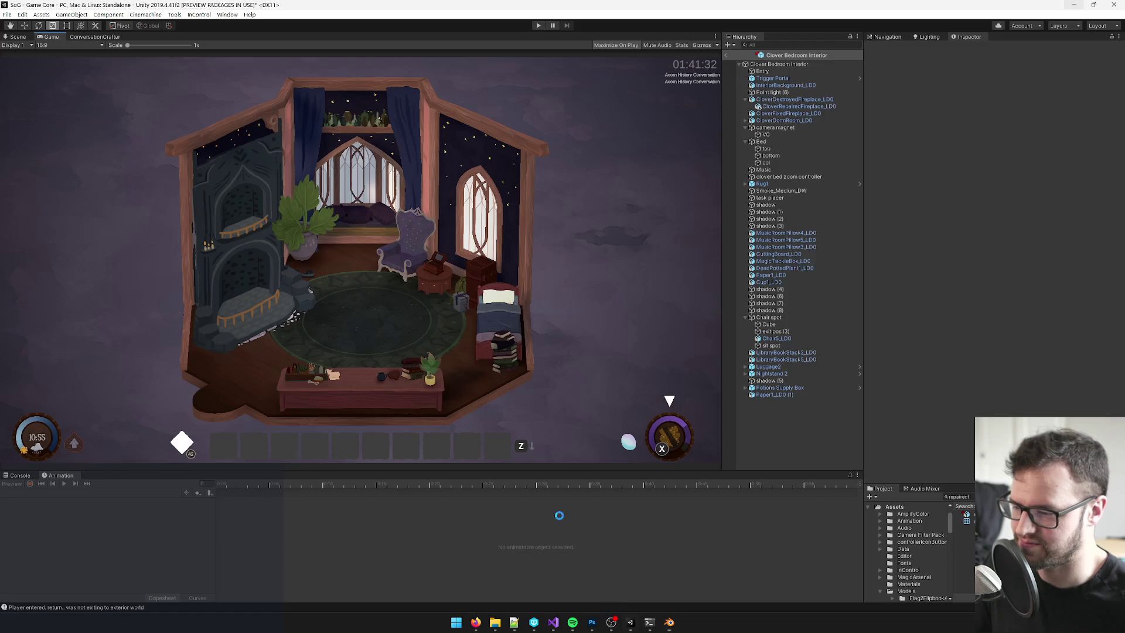
- Let Unity finish importing the updated fireplace texture, then return to Photoshop
click(629, 623)
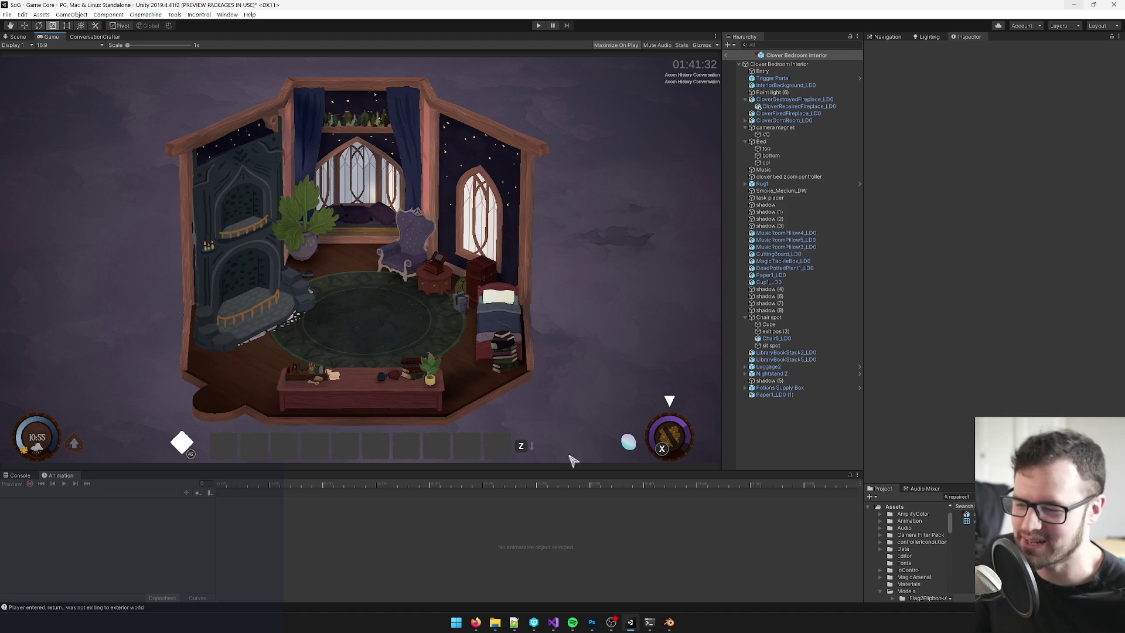
click(669, 626)
click(669, 625)
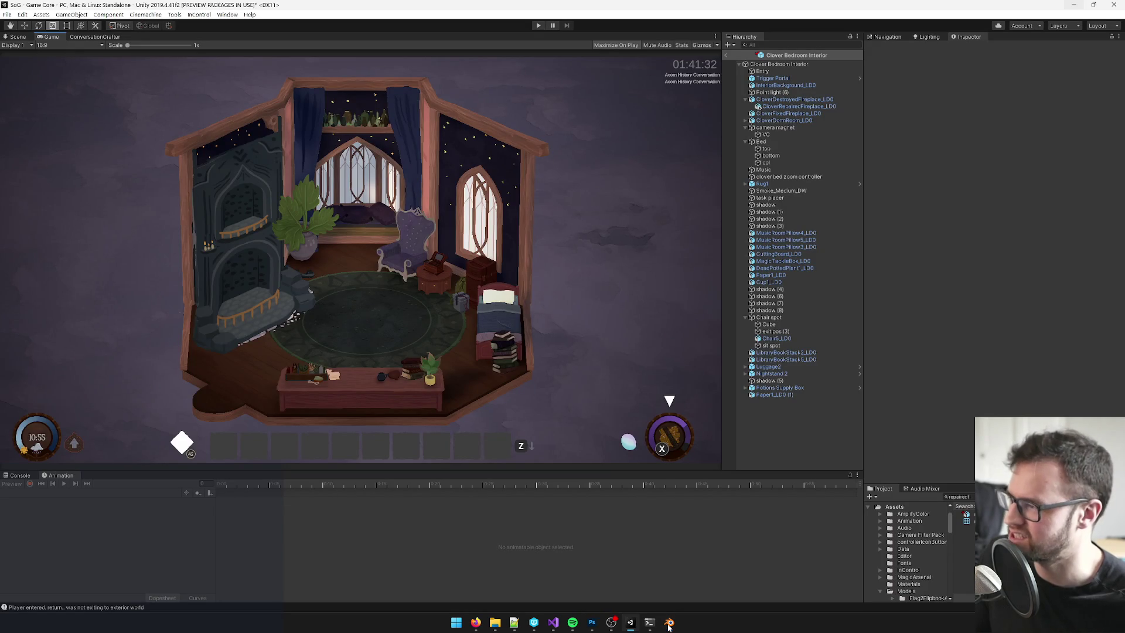
click(592, 623)
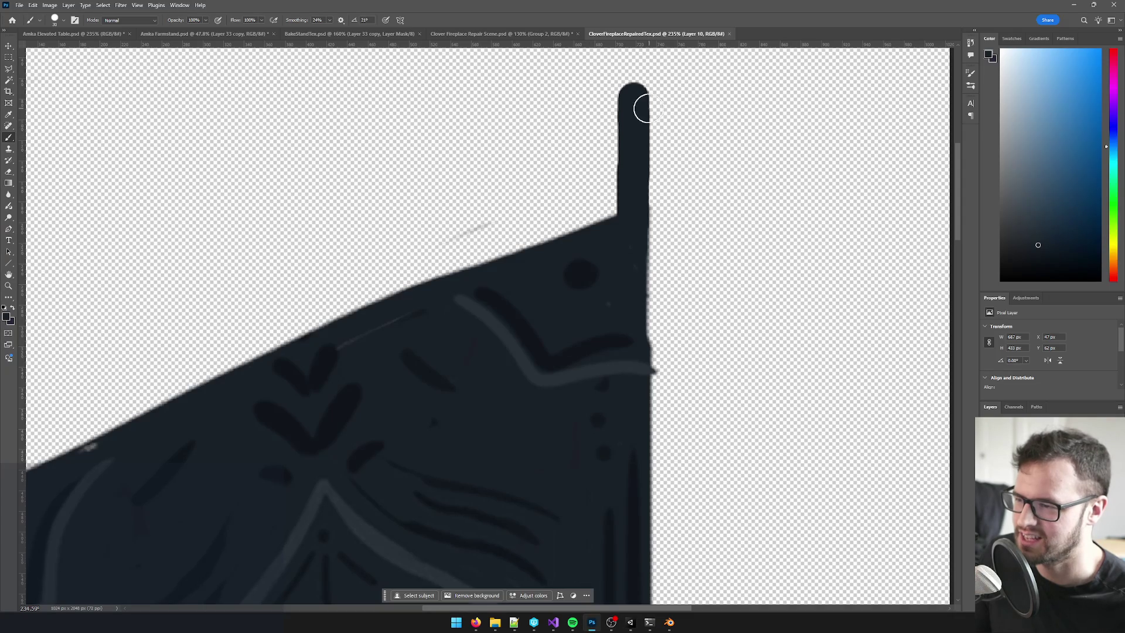
- Raise the right post further and join both post tips with a straight dark top bar
drag(633, 103, 634, 73)
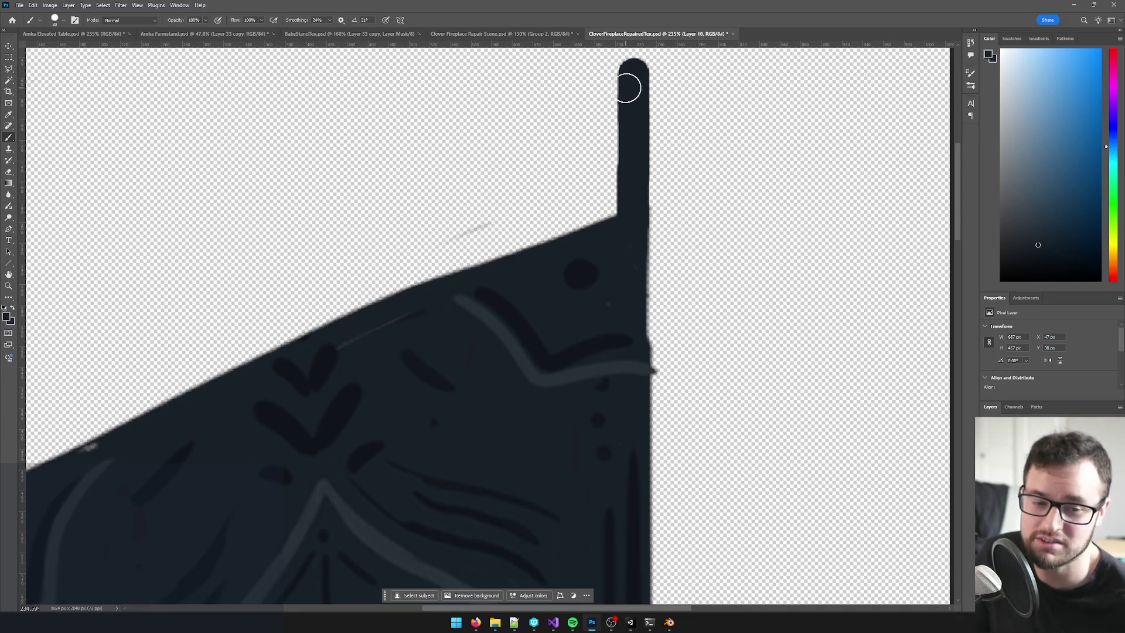
scroll(597, 220, down, 2)
scroll(598, 221, down, 1)
scroll(390, 241, up, 1)
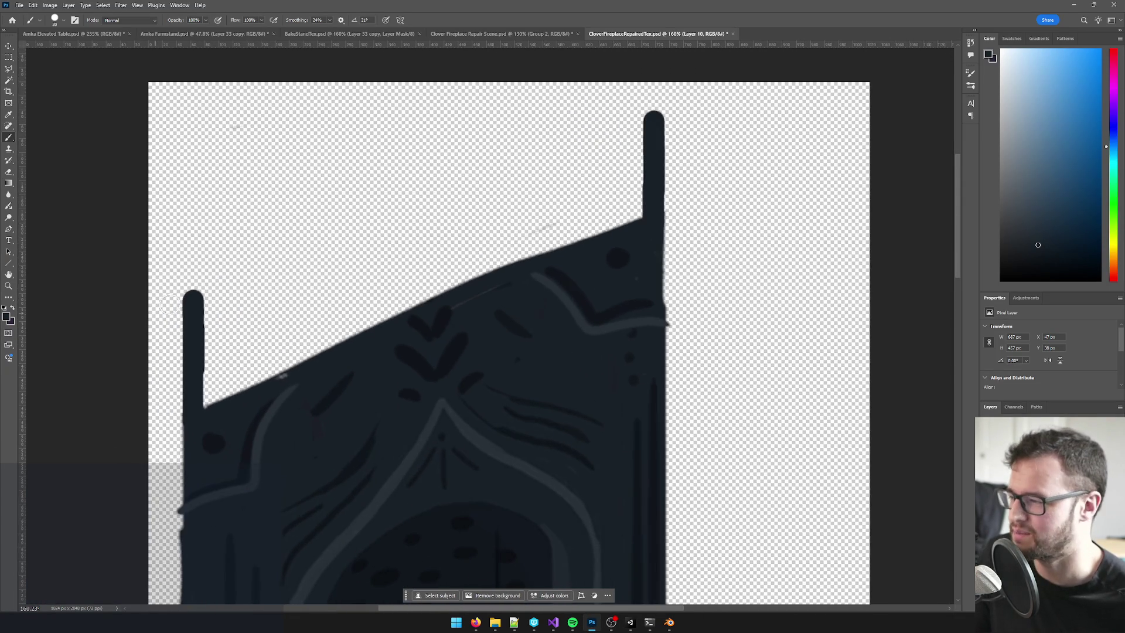
click(193, 301)
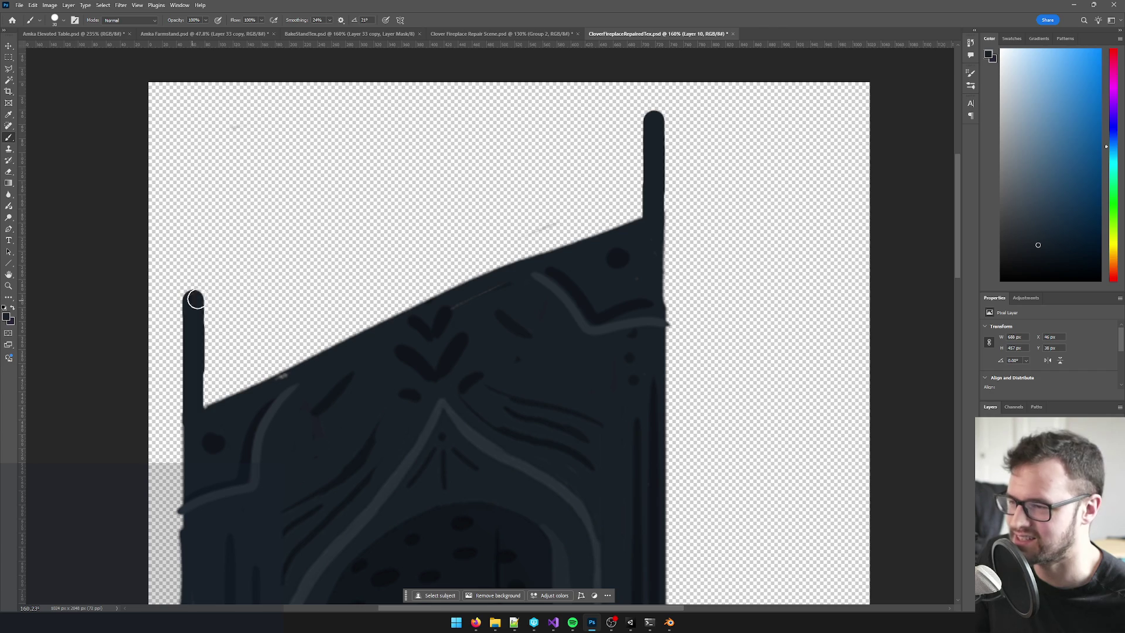
shift+click(654, 122)
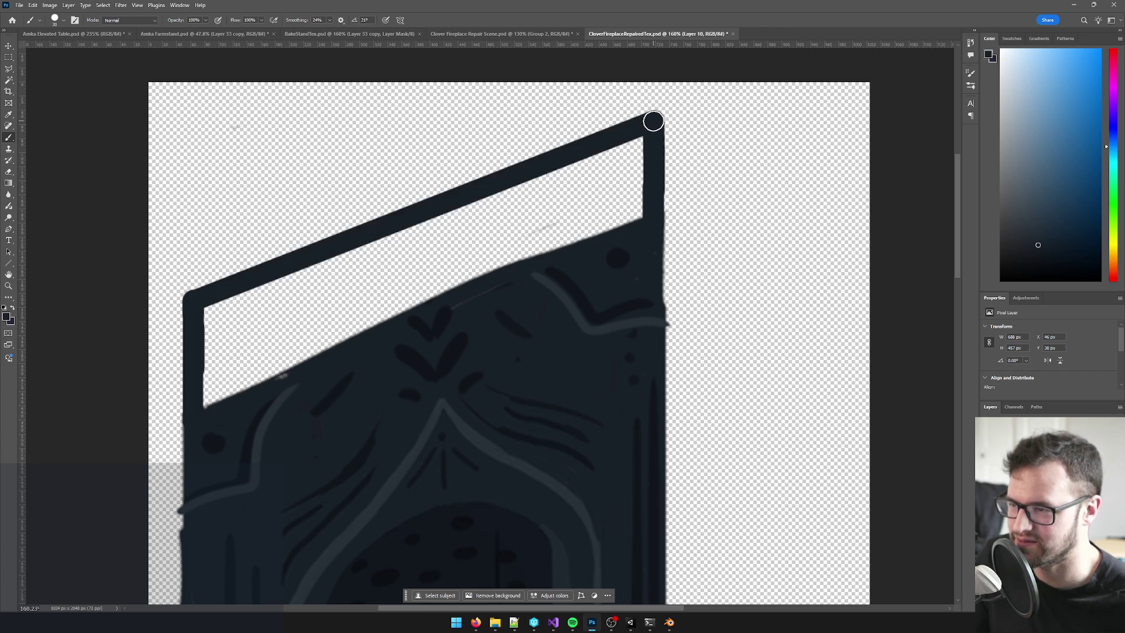
drag(204, 309, 344, 252)
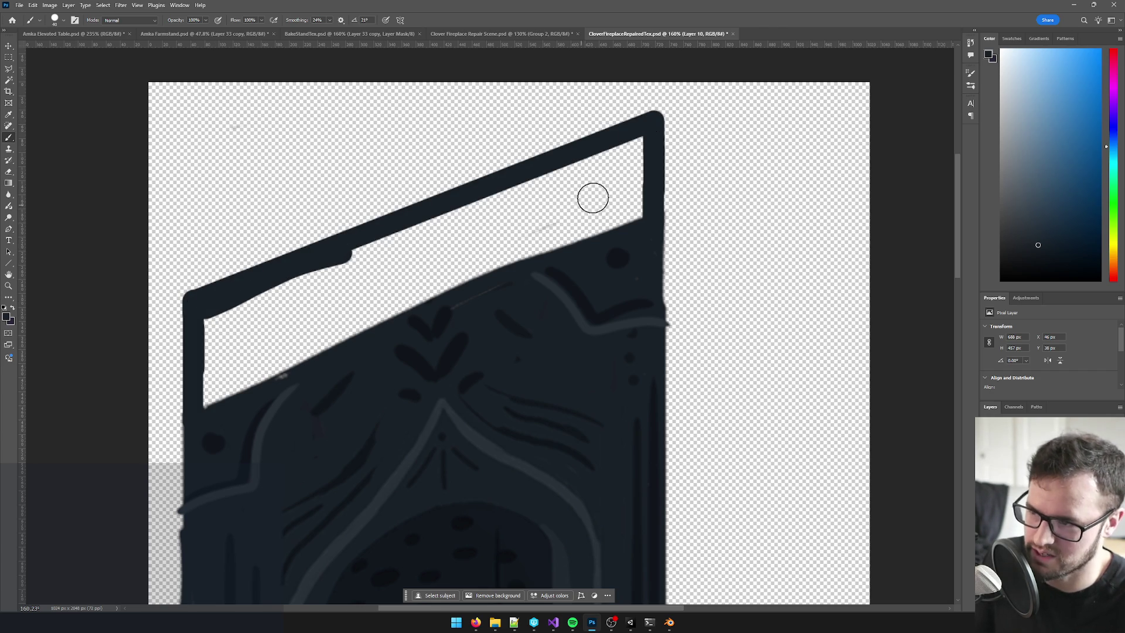
- With a size 70 brush, fill the gap under the top bar solid dark blue and save
key(bracketright)
key(bracketright)
key(bracketright)
click(636, 169)
mouse_move(636, 169)
mouse_down()
mouse_move(633, 211)
mouse_move(625, 171)
mouse_move(592, 170)
mouse_move(314, 261)
mouse_move(410, 259)
mouse_up()
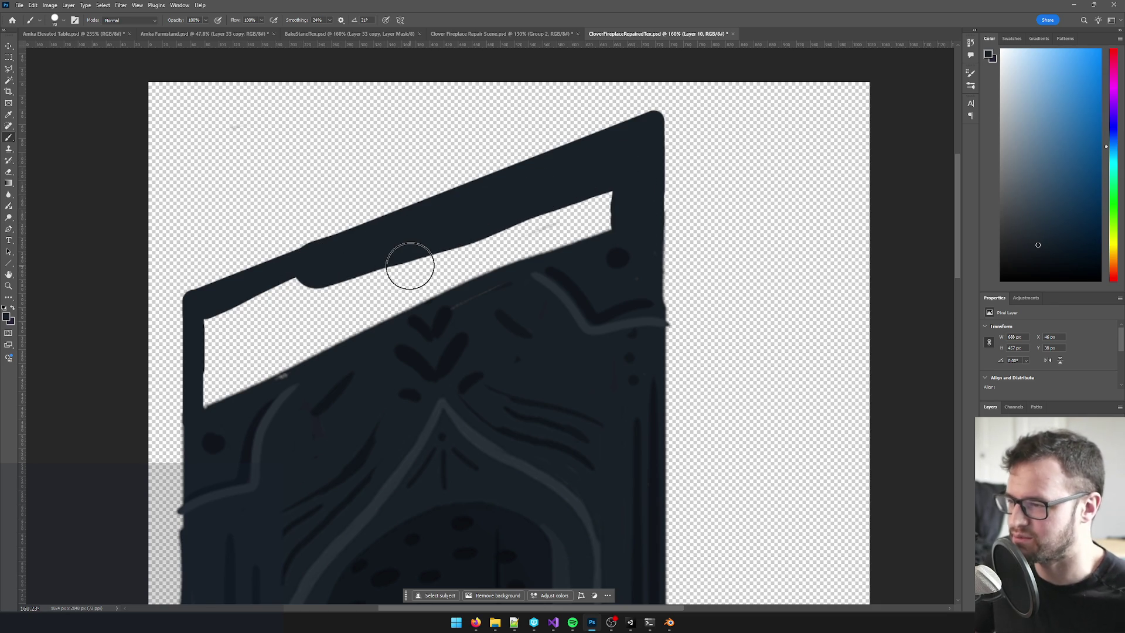
key(ctrl+z)
mouse_move(339, 271)
mouse_down()
mouse_move(327, 272)
mouse_move(515, 191)
mouse_move(592, 164)
mouse_move(609, 172)
mouse_move(605, 234)
mouse_move(492, 234)
mouse_move(565, 226)
mouse_move(369, 306)
mouse_move(215, 404)
mouse_move(214, 346)
mouse_move(241, 306)
mouse_move(339, 284)
mouse_move(251, 352)
mouse_move(262, 397)
mouse_up()
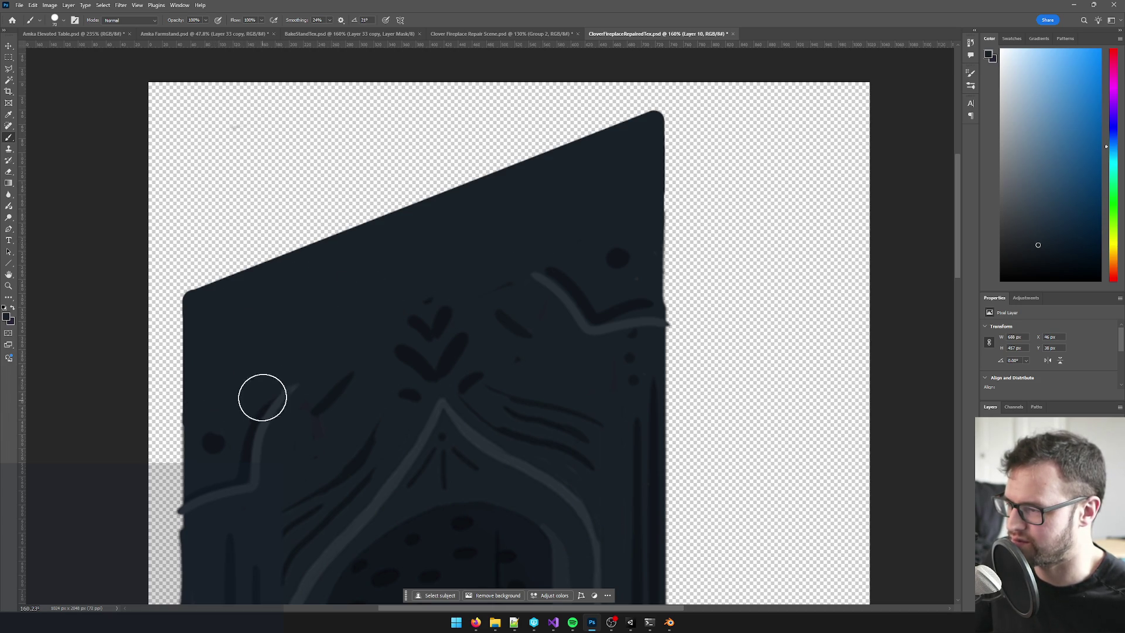
scroll(359, 351, down, 5)
scroll(540, 344, up, 2)
scroll(451, 340, up, 5)
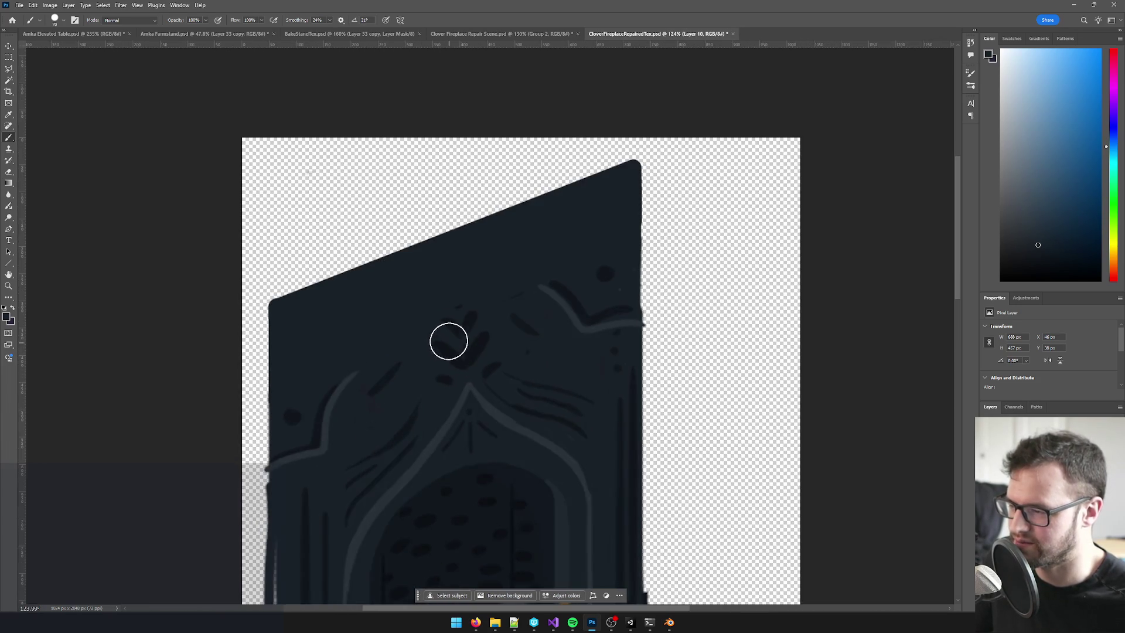
scroll(527, 234, down, 5)
scroll(578, 256, down, 4)
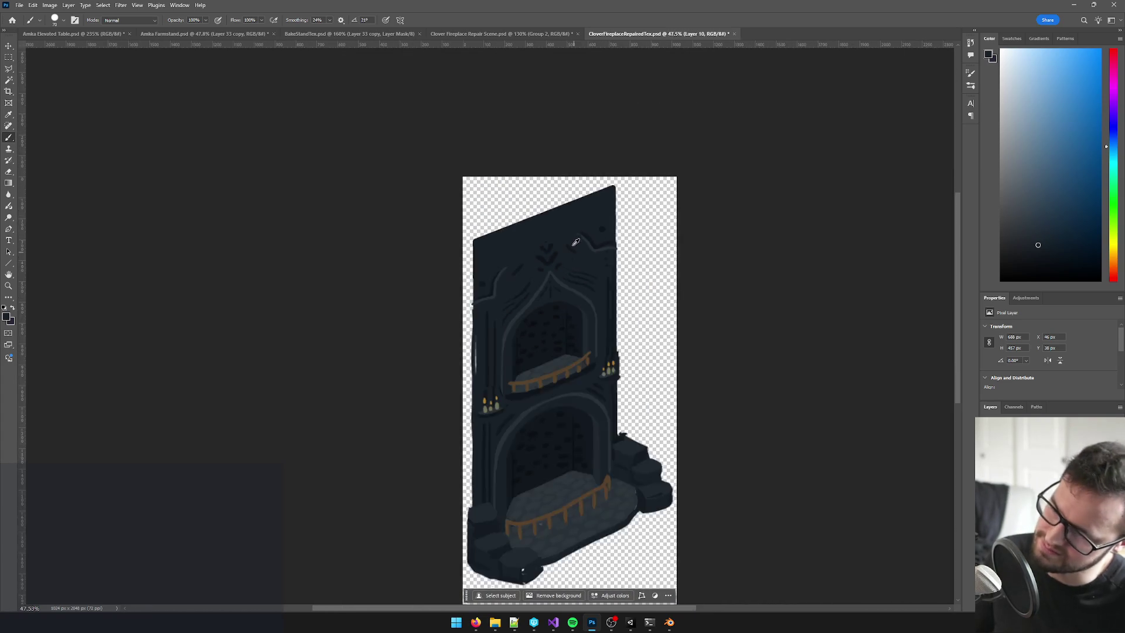
scroll(572, 235, up, 5)
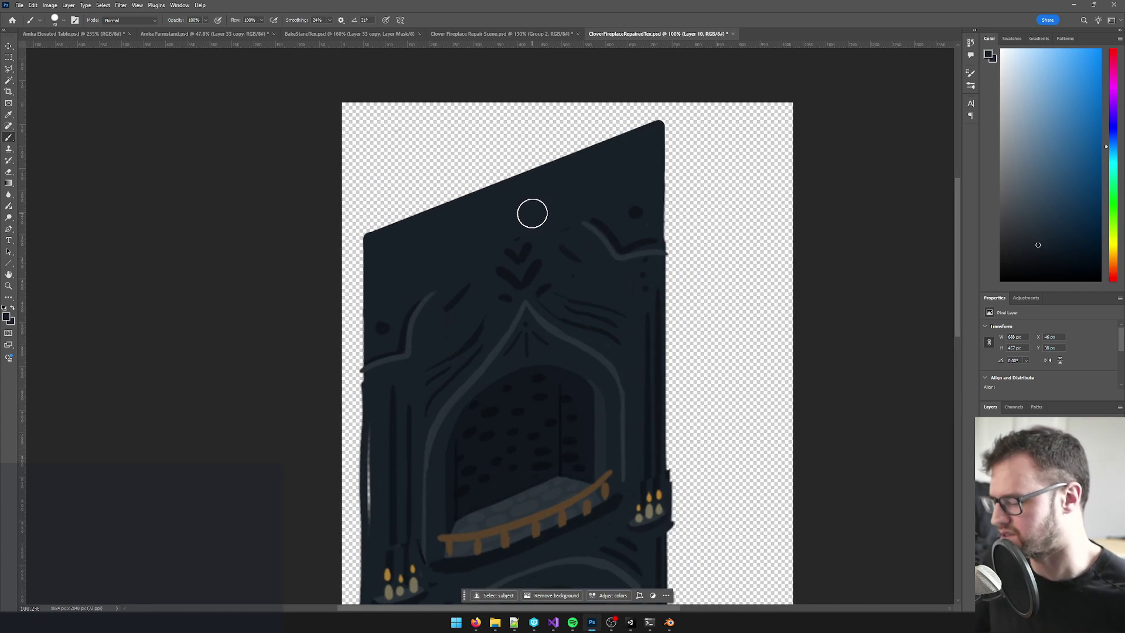
key(ctrl+s)
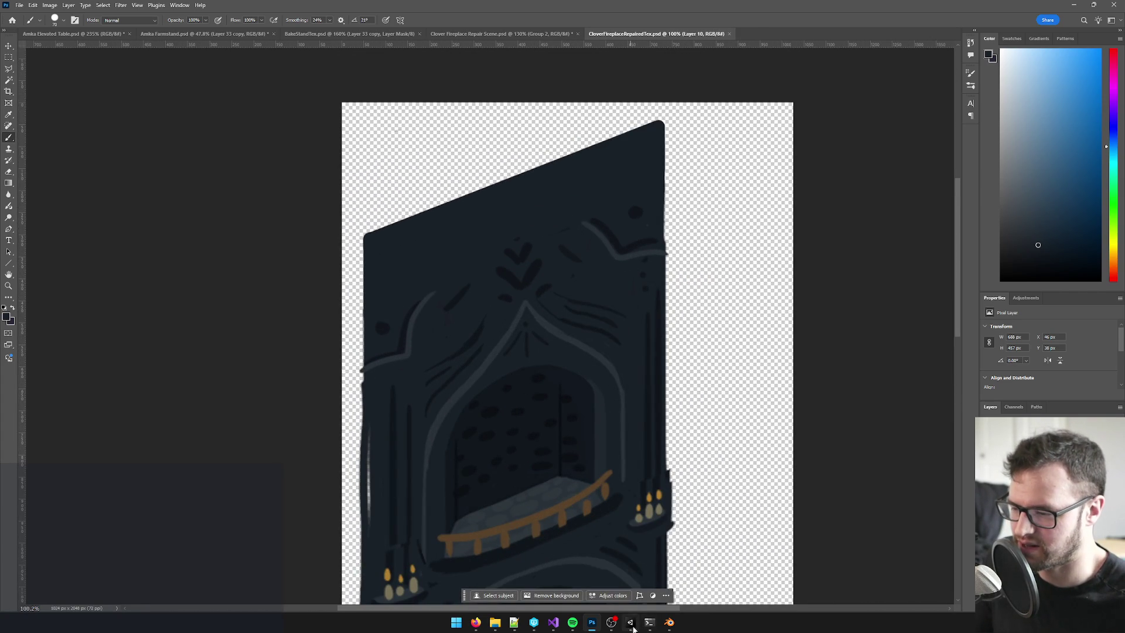
click(631, 623)
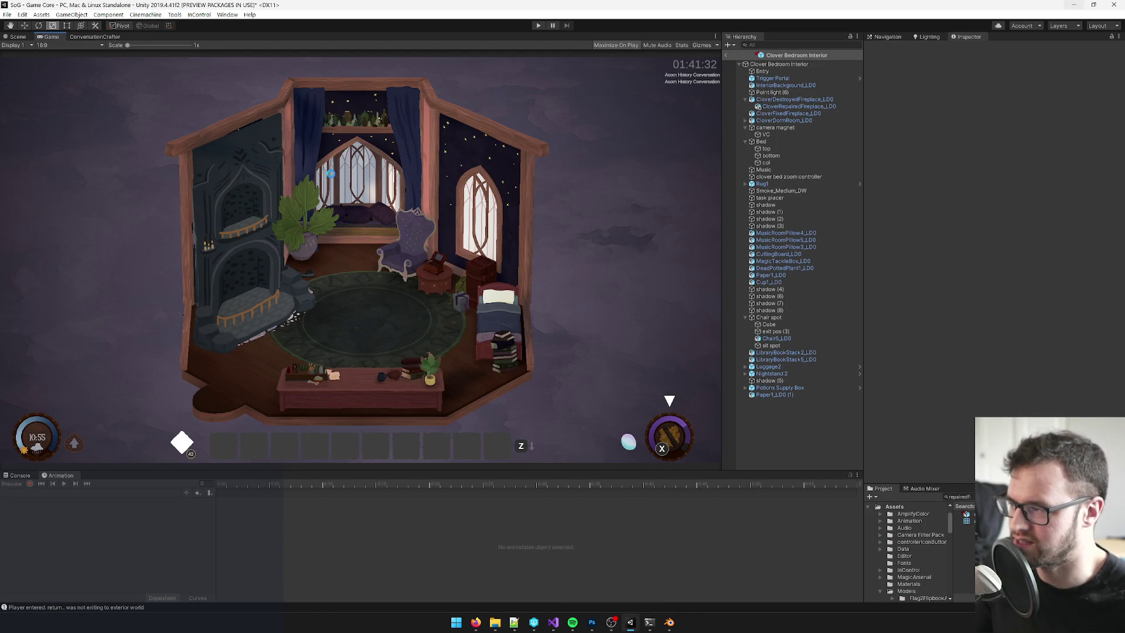
- With a size 35 brush, repaint the top-right corner and upper edge, then save
key(alt+Tab)
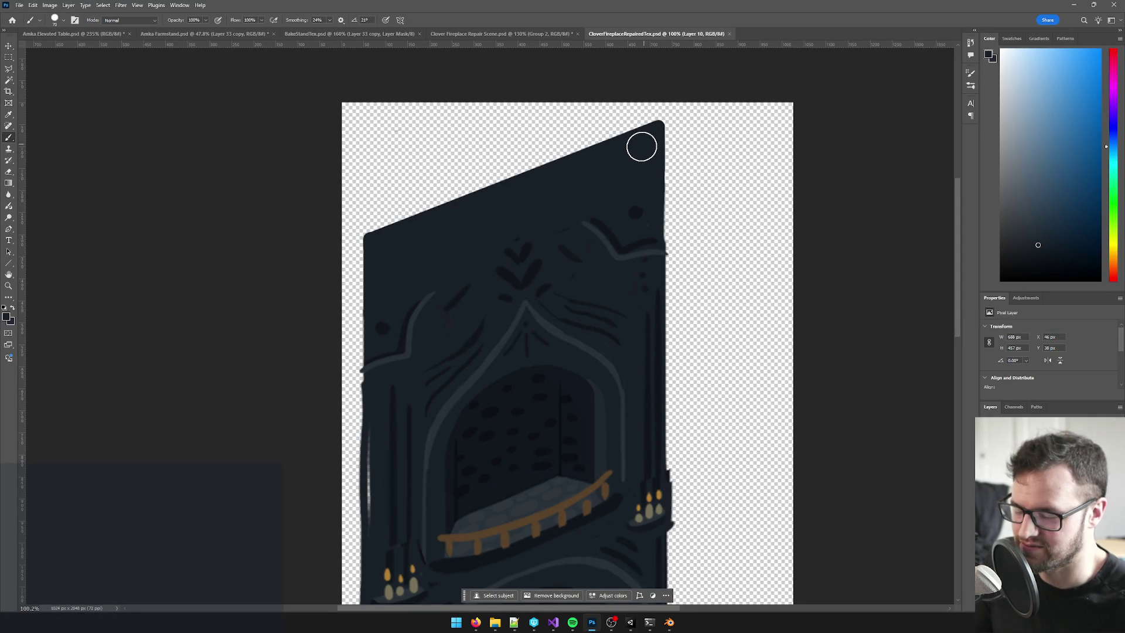
key(bracketleft)
key(bracketleft)
key(bracketleft)
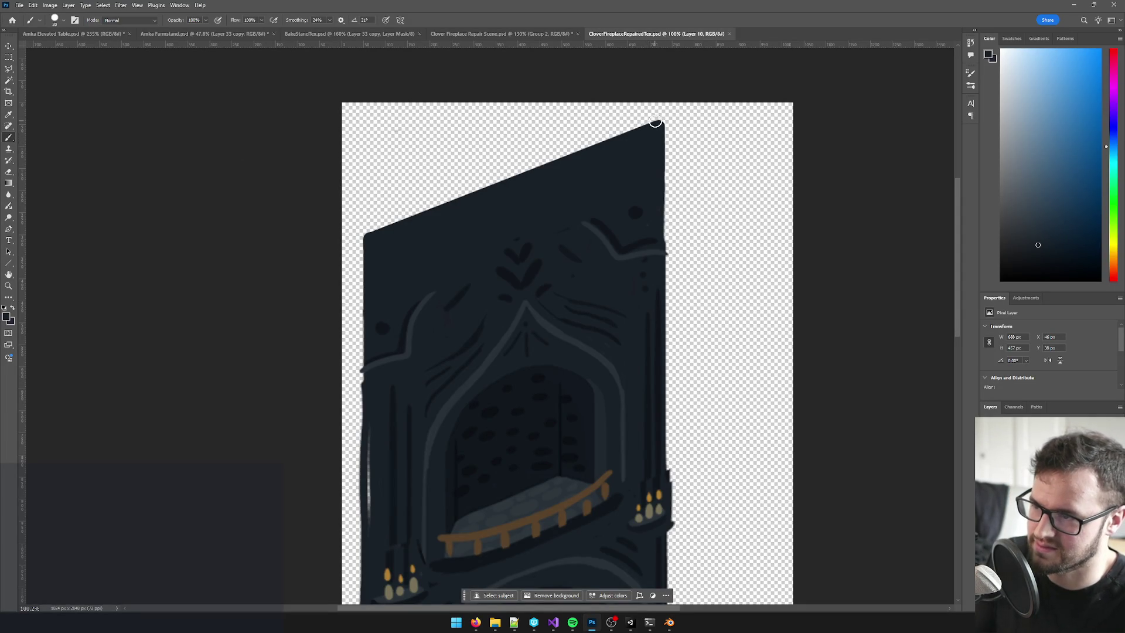
drag(654, 121, 577, 157)
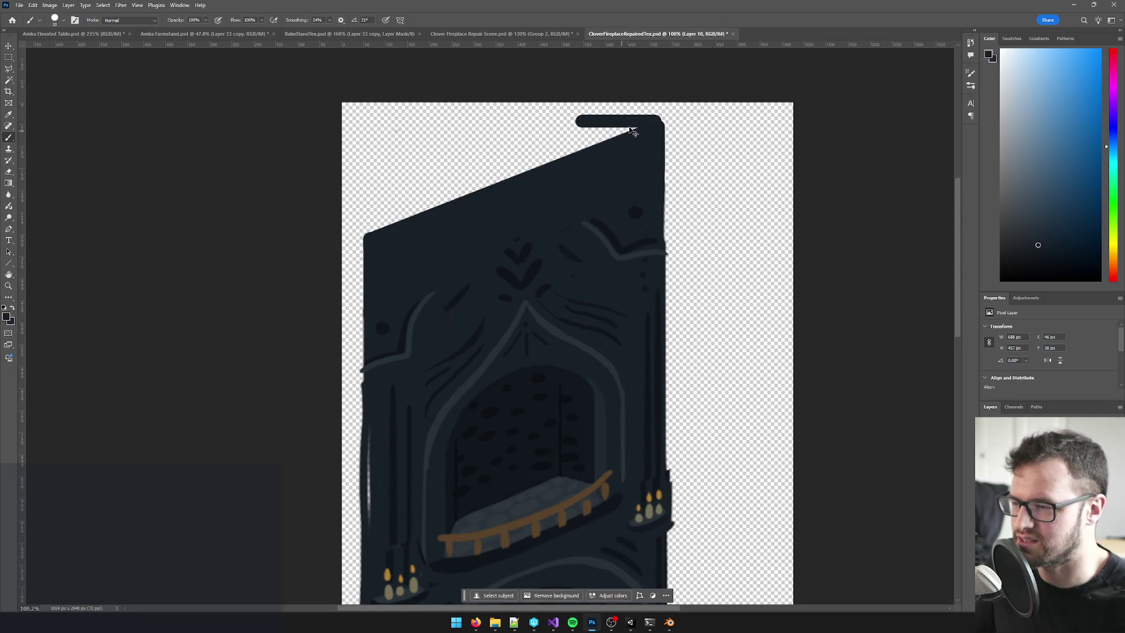
key(ctrl+z)
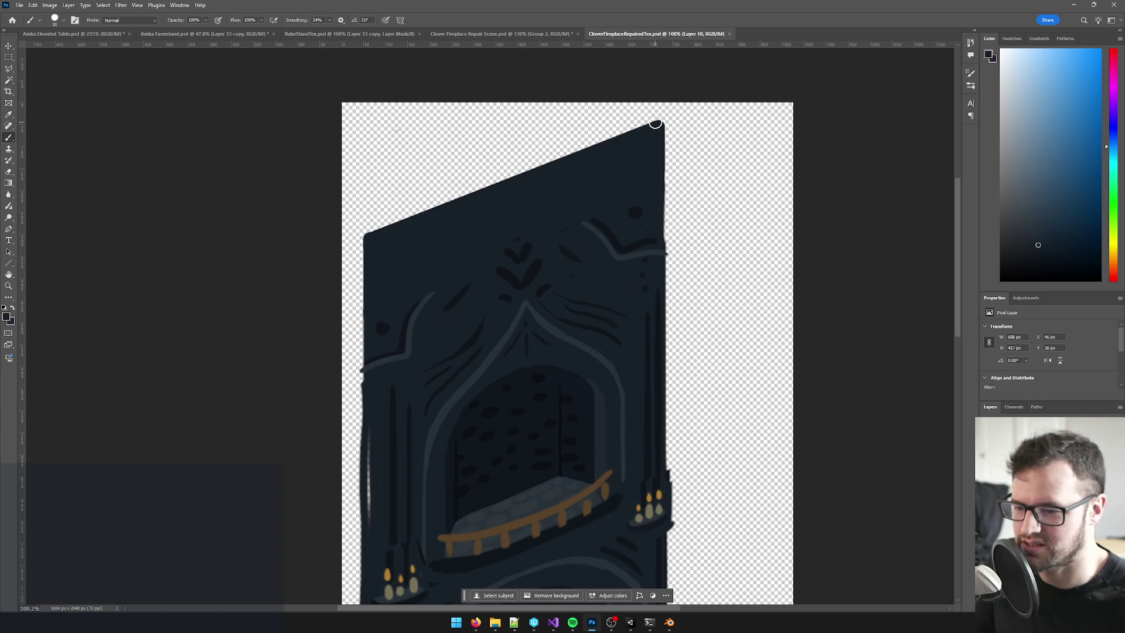
drag(655, 123, 533, 168)
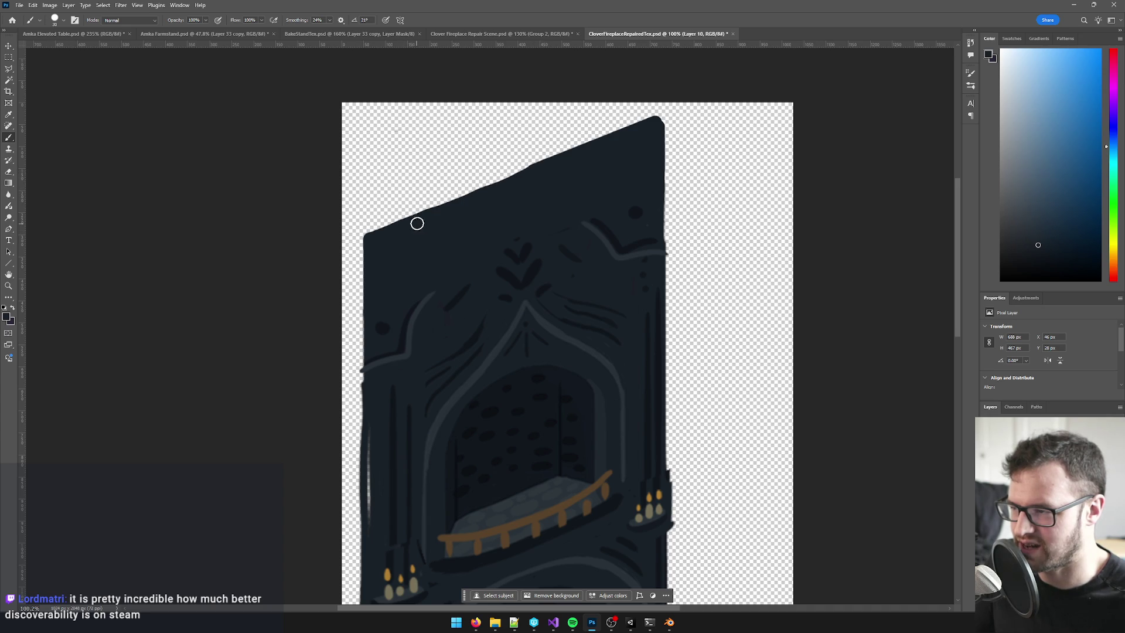
key(ctrl+s)
key(alt+Tab)
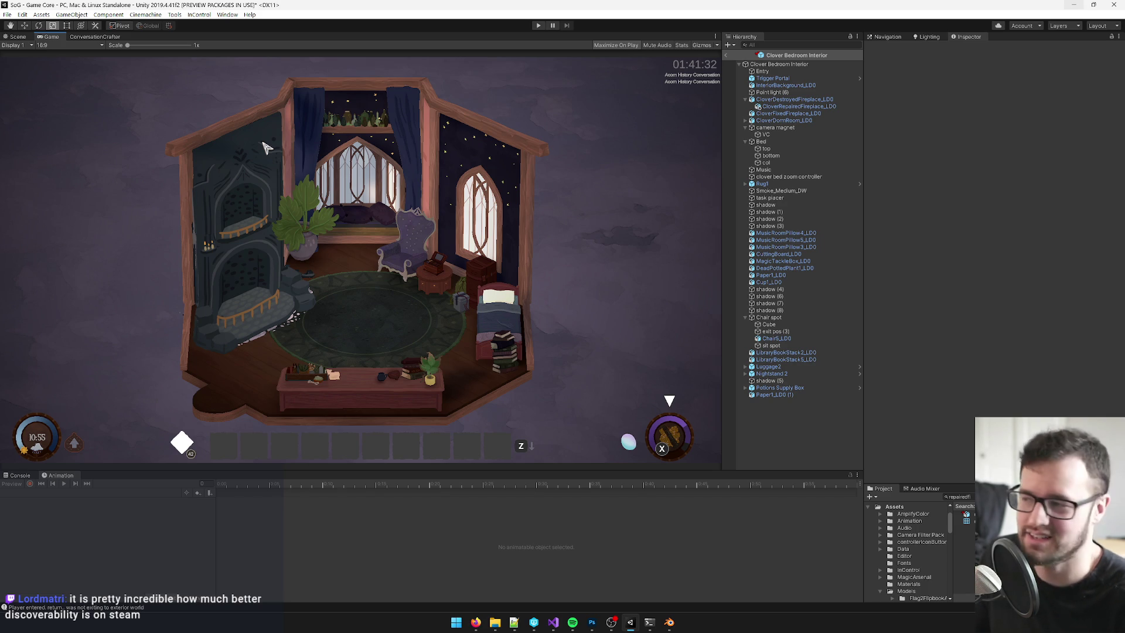
- Roughen the top edge further, resample the dark colour, and save the texture again
key(alt+Tab)
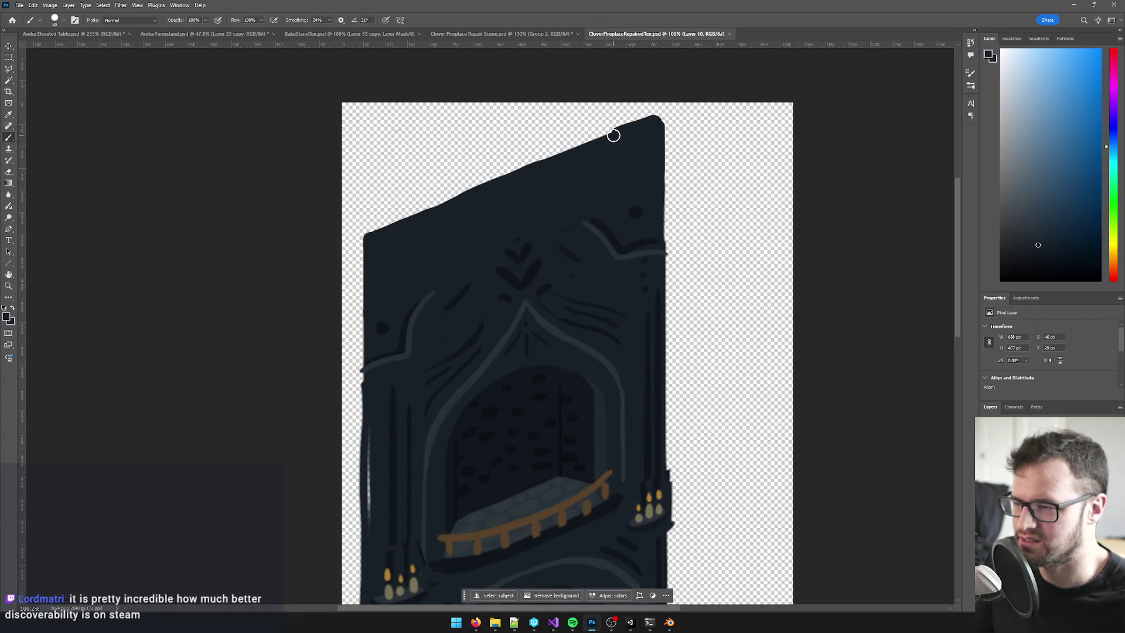
mouse_move(638, 127)
mouse_down()
mouse_move(533, 178)
mouse_move(536, 165)
mouse_move(599, 141)
mouse_up()
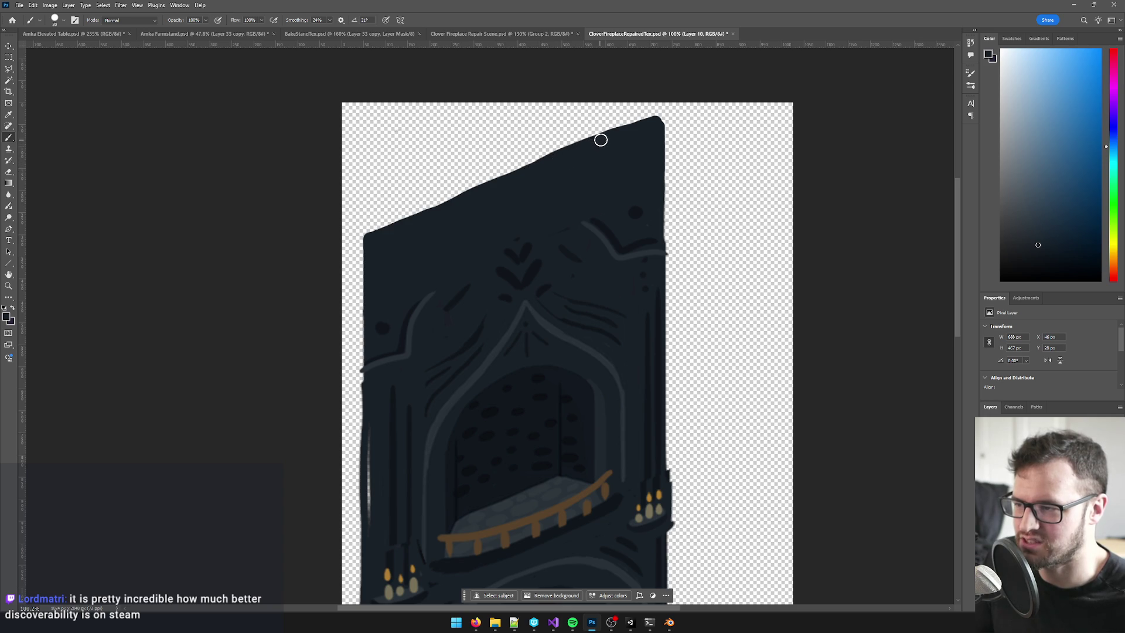
key(alt+Tab)
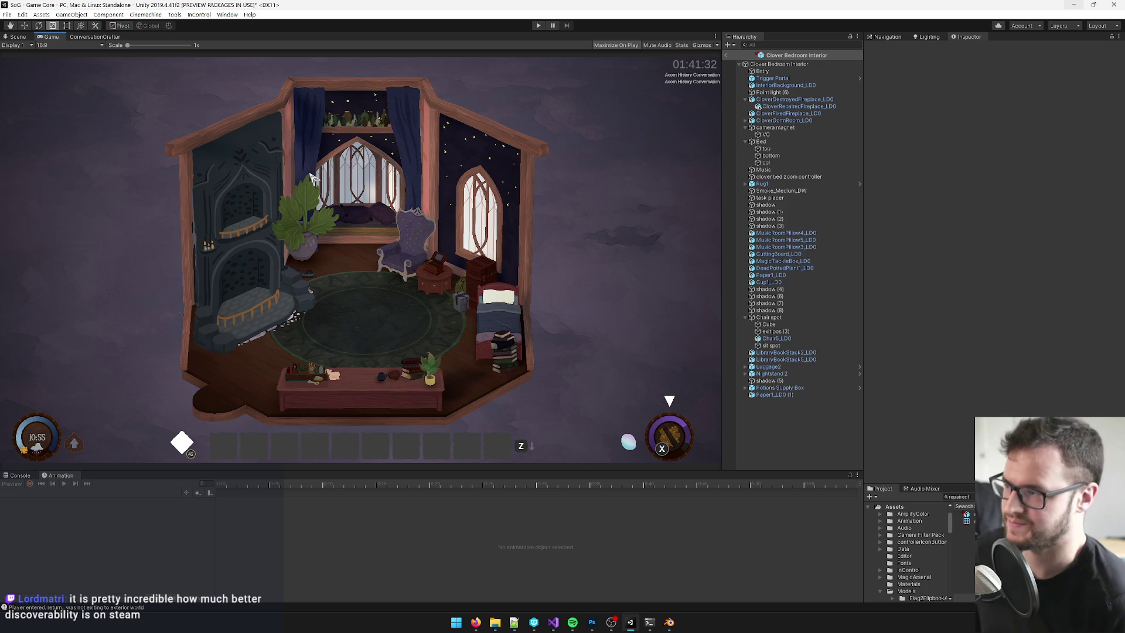
key(alt+Tab)
scroll(435, 292, up, 2)
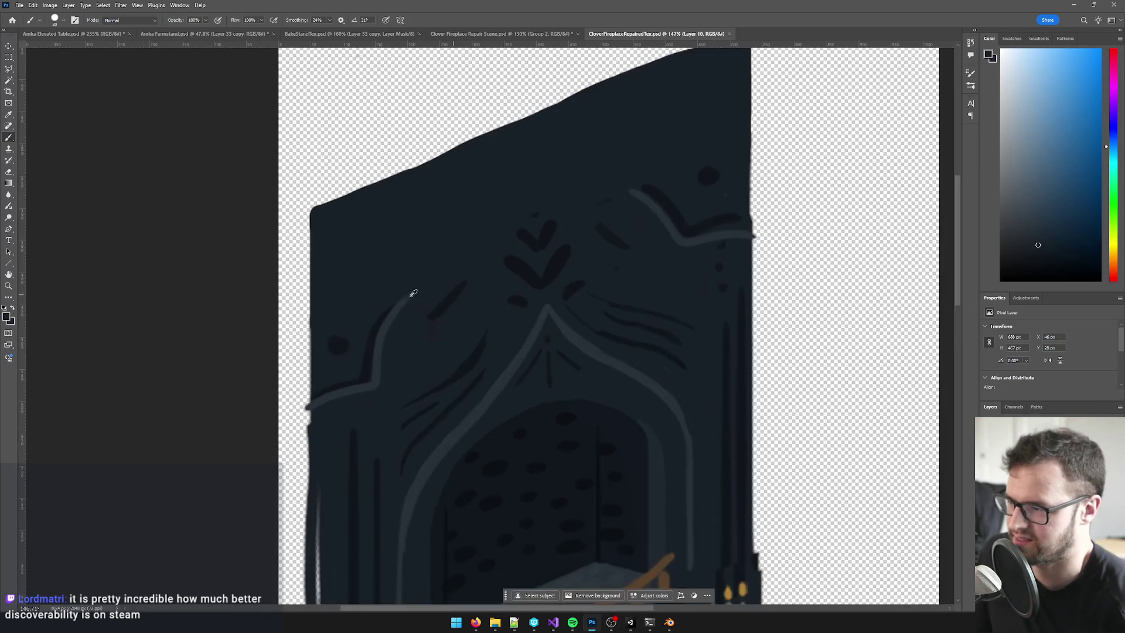
alt+click(391, 308)
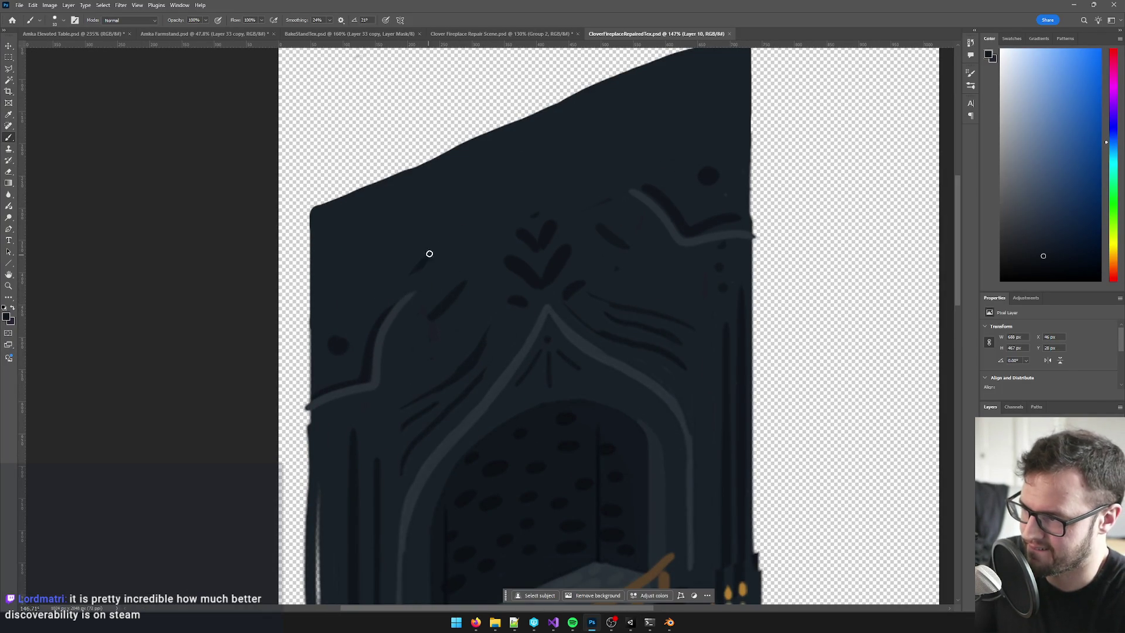
scroll(452, 233, down, 5)
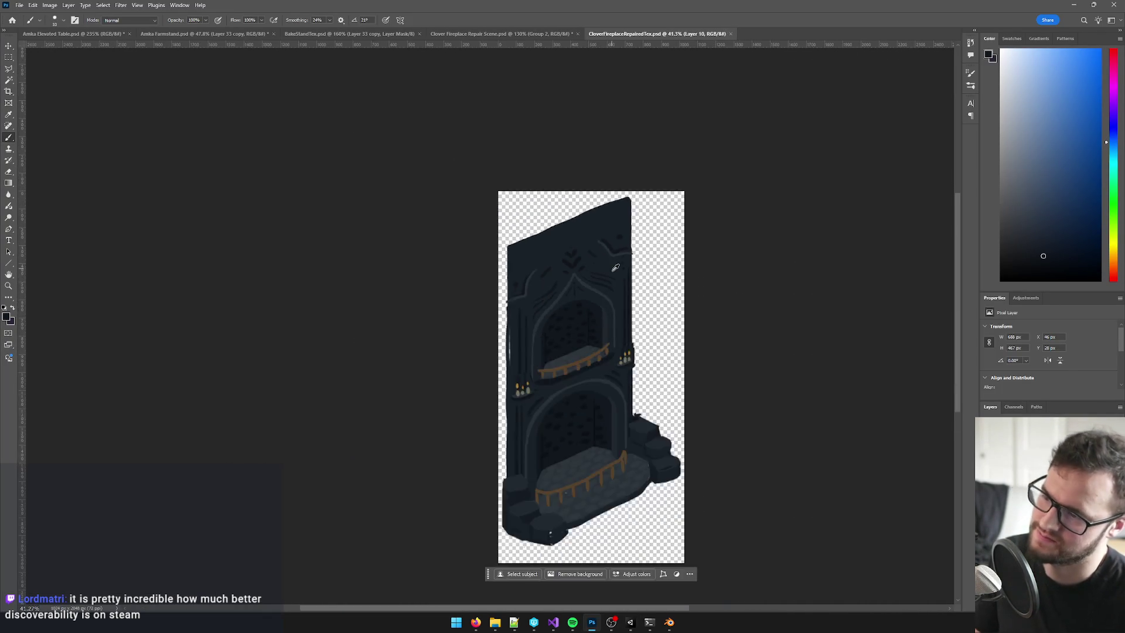
key(ctrl+s)
key(alt+Tab)
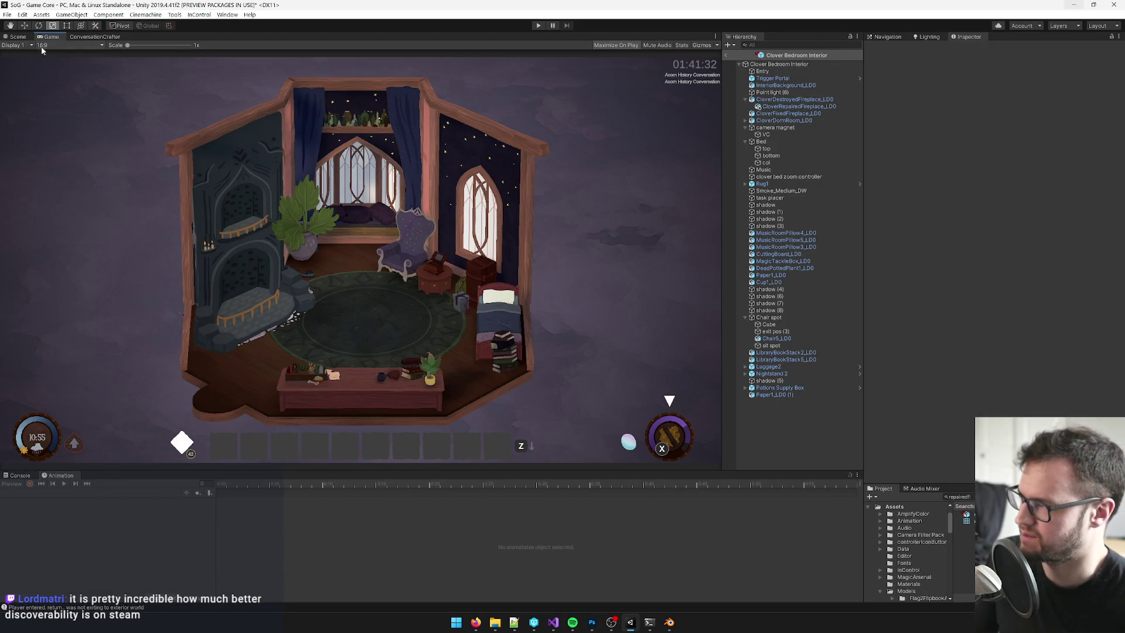
- Nudge CloverRepairedFireplace_LDO to X -0.06, Z -0.08 and save the scene
click(17, 36)
click(271, 300)
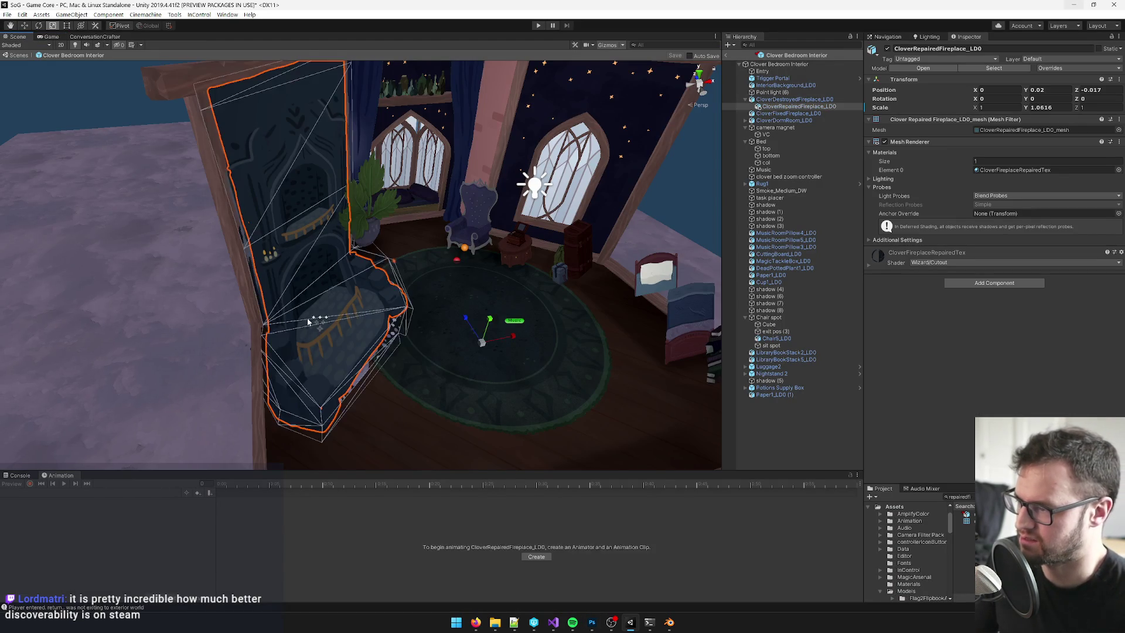
key(w)
mouse_move(477, 346)
mouse_down()
mouse_move(468, 339)
mouse_move(475, 351)
mouse_move(538, 341)
mouse_up()
key(ctrl+z)
scroll(461, 334, up, 3)
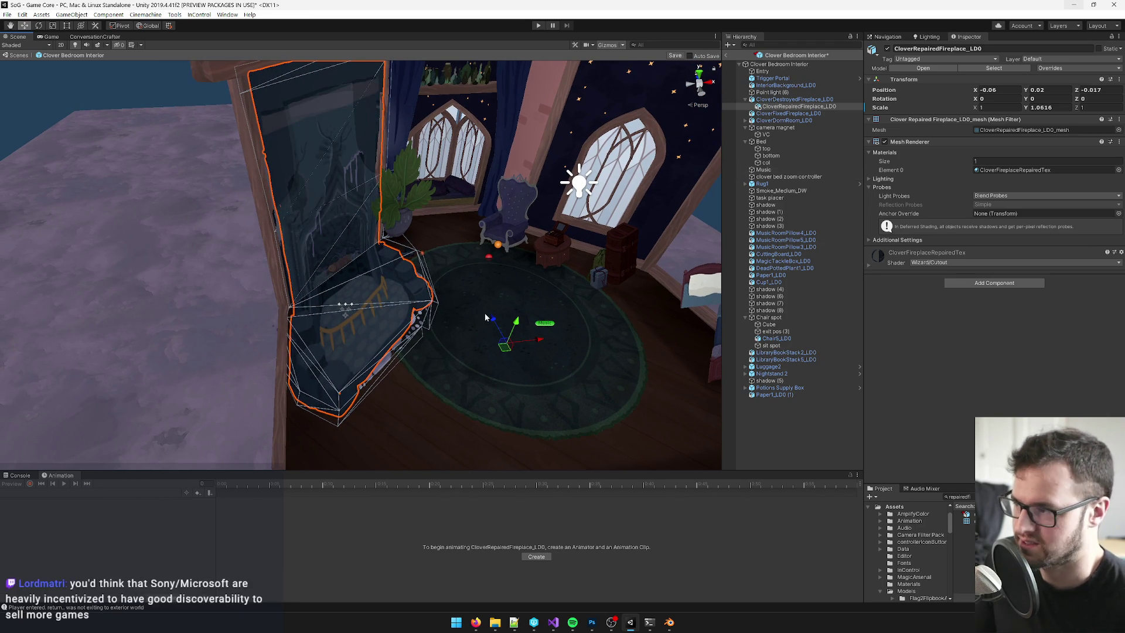
drag(501, 334, 510, 345)
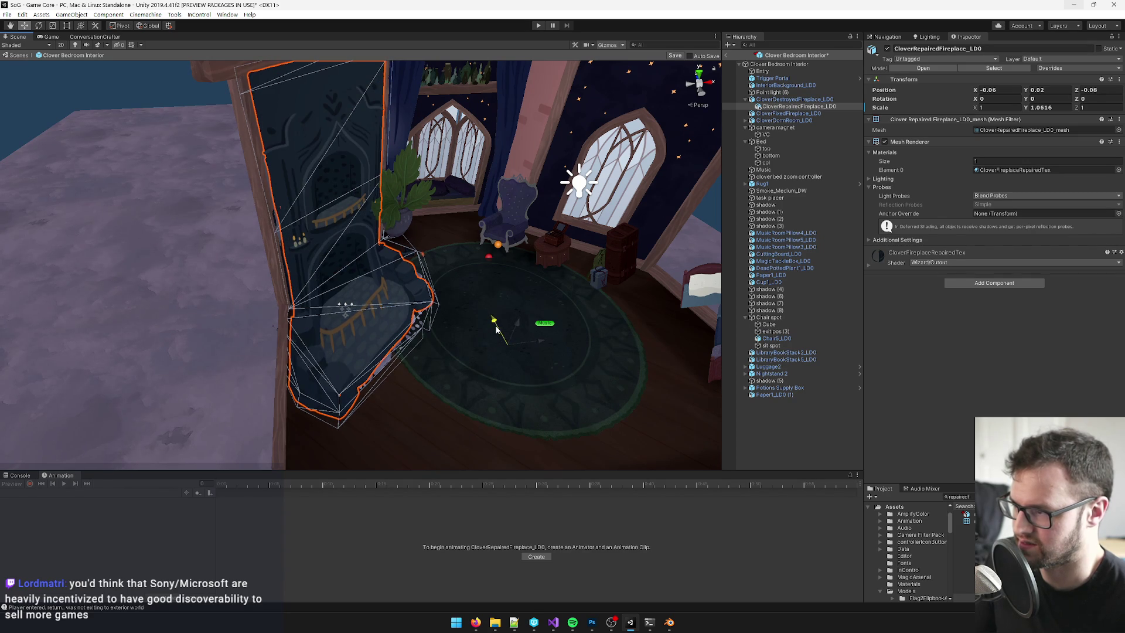
click(675, 57)
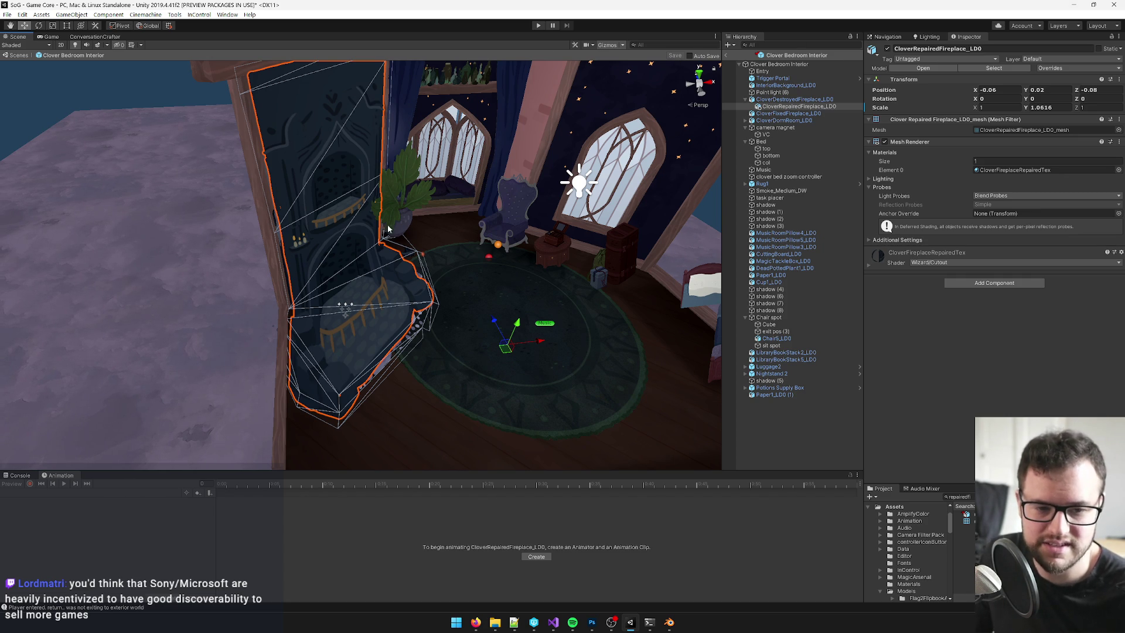
- Preview the bedroom's retextured fireplace in the Game view
key(alt+Tab)
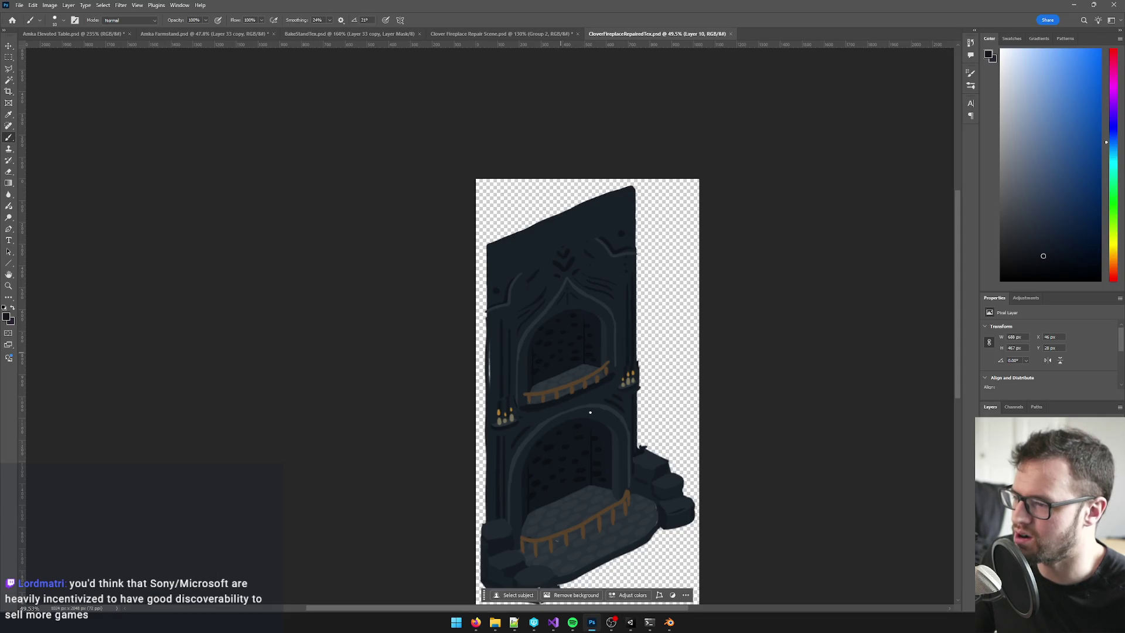
key(alt+Tab)
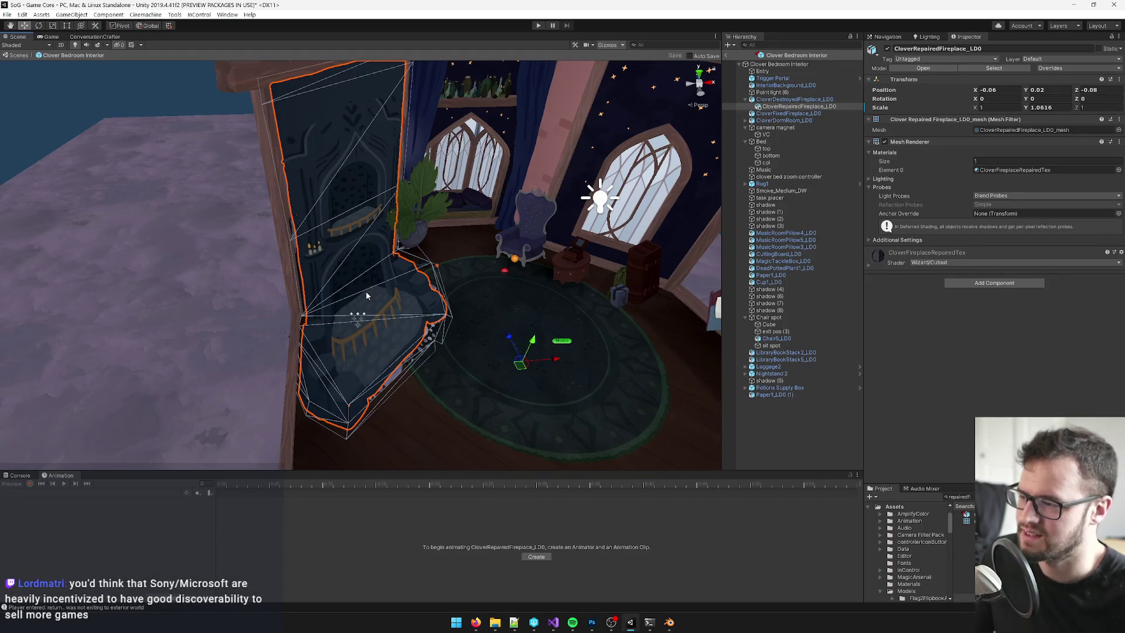
click(51, 36)
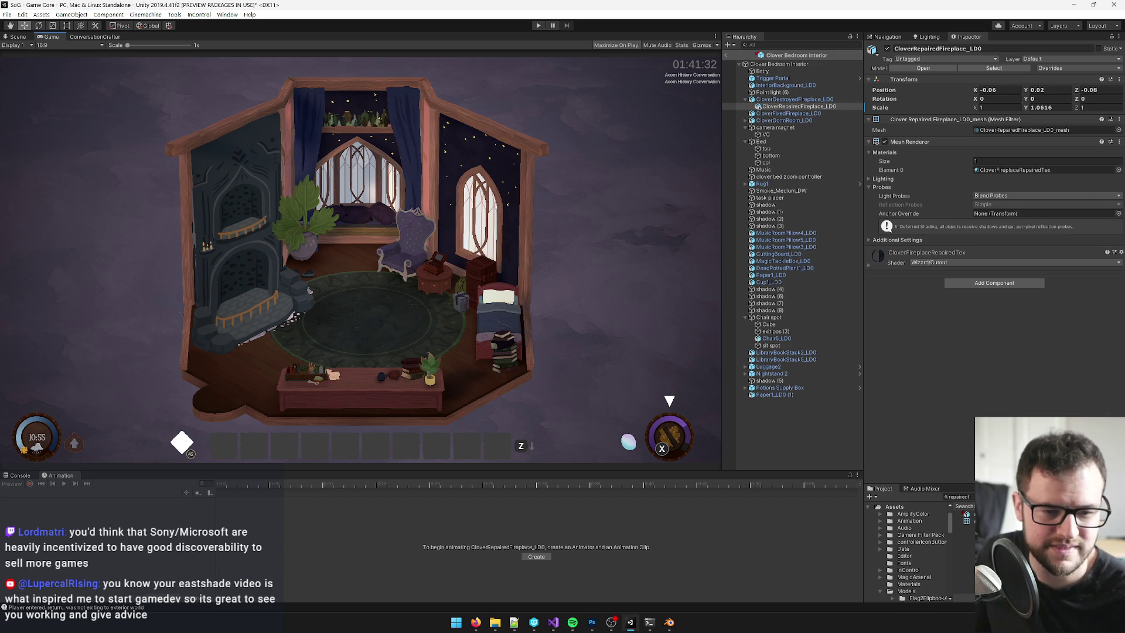
- Compare both fireplaces, ending on CloverDestroyedFireplace_LD0's Game Bool Activation for clover_fireplace_is_destroyed
key(alt+Tab)
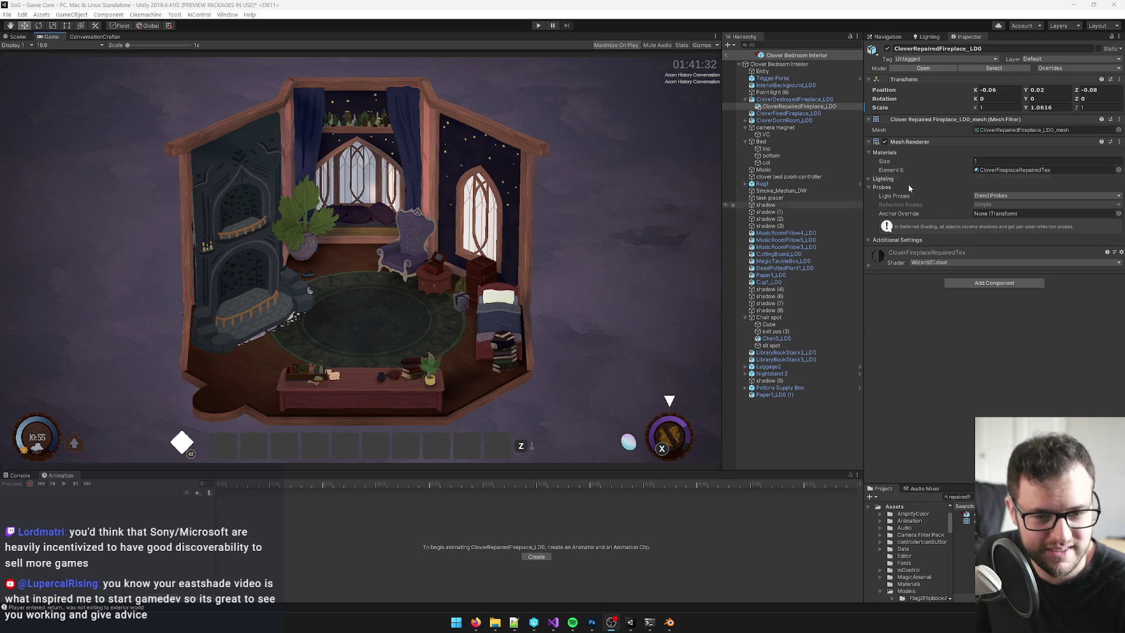
click(783, 100)
click(781, 106)
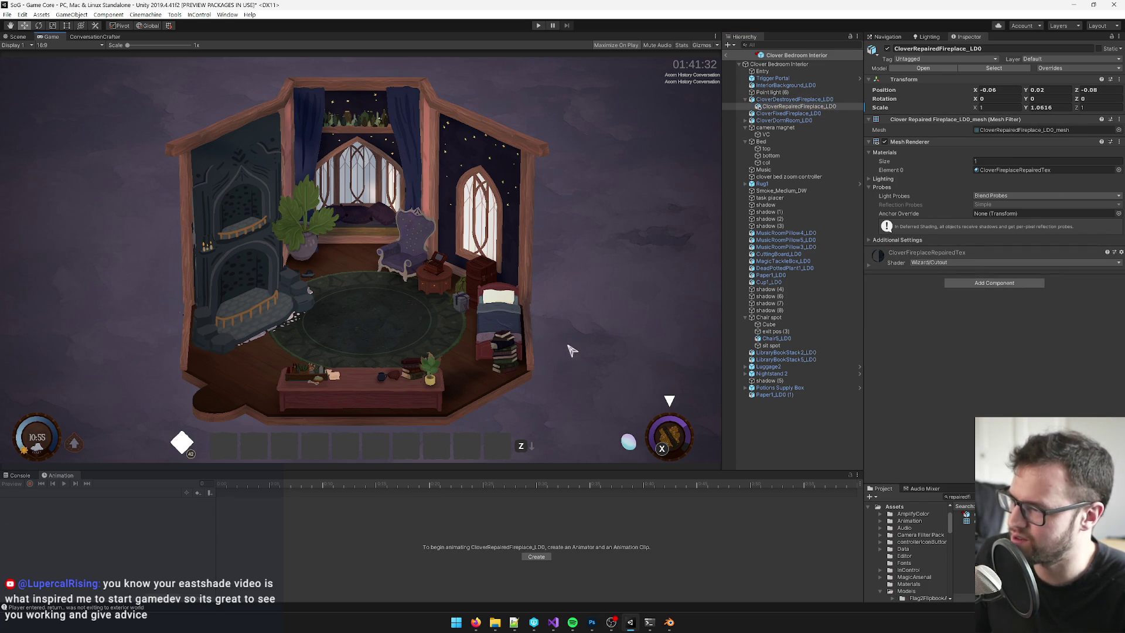
click(783, 101)
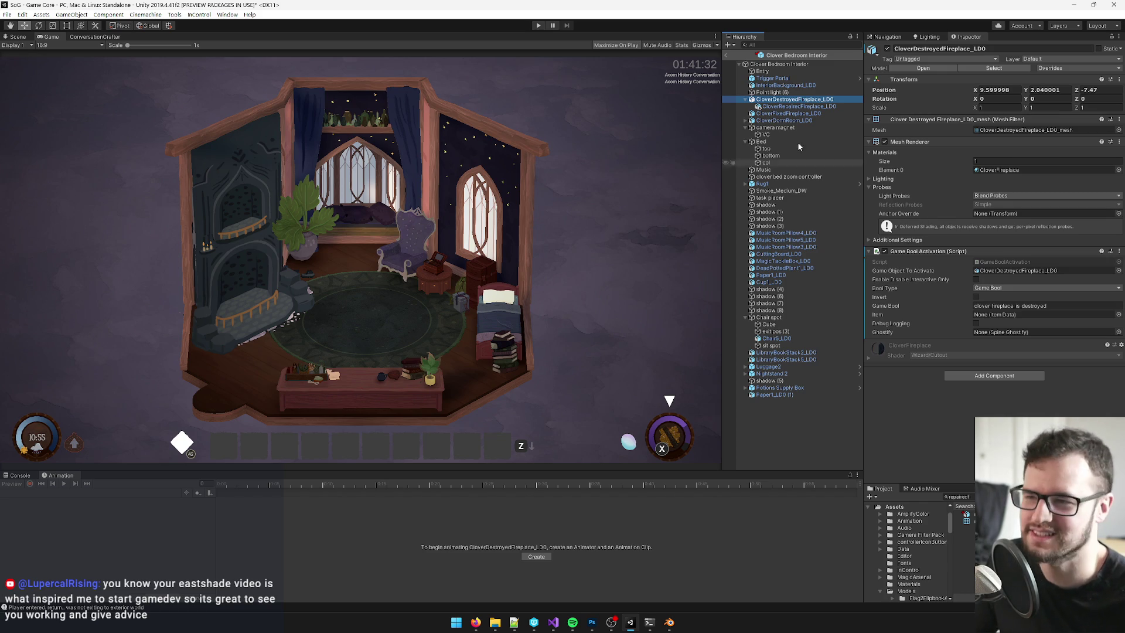
- Set the CloverFireplaceRepairedTex material's Main Color to pure white (FFFFFF)
click(404, 154)
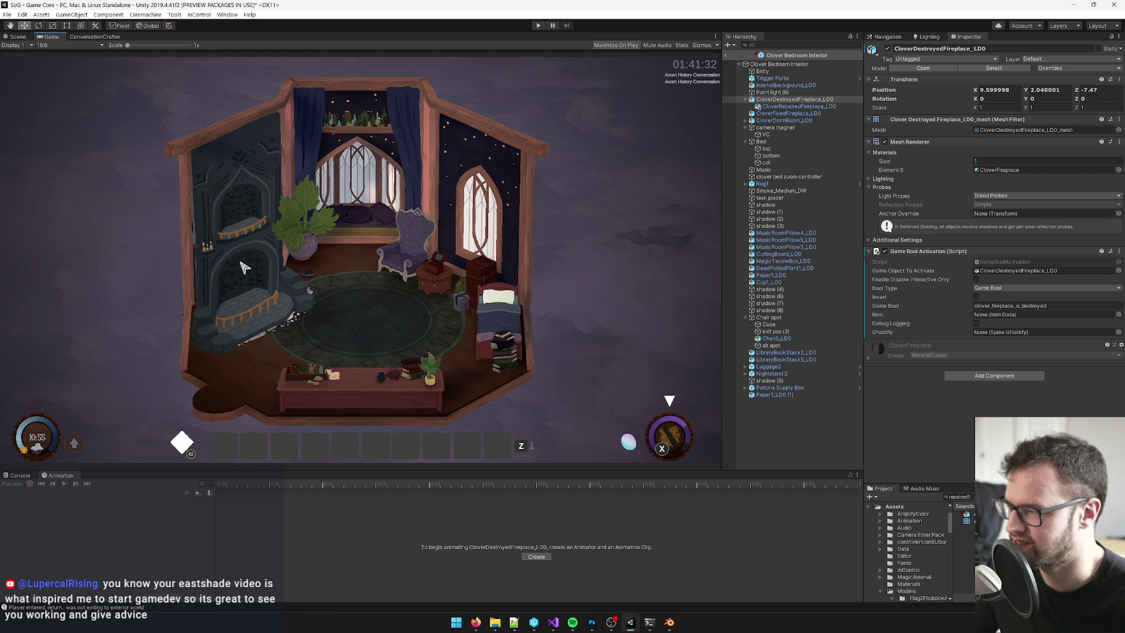
click(1003, 170)
click(967, 551)
click(967, 559)
click(1104, 80)
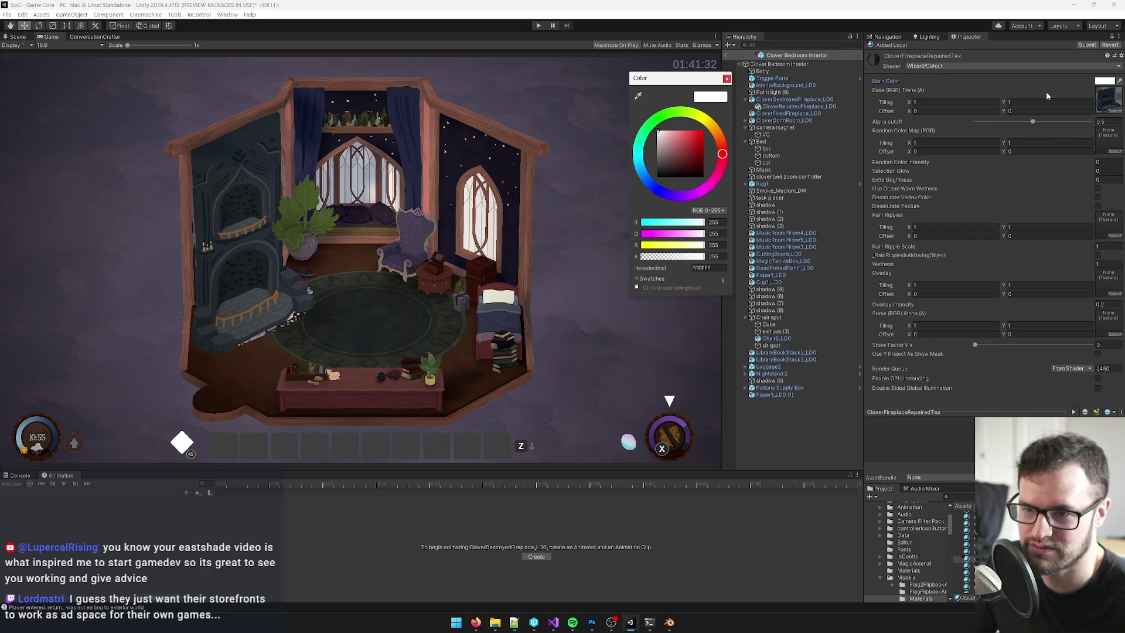
click(658, 140)
drag(647, 143, 646, 128)
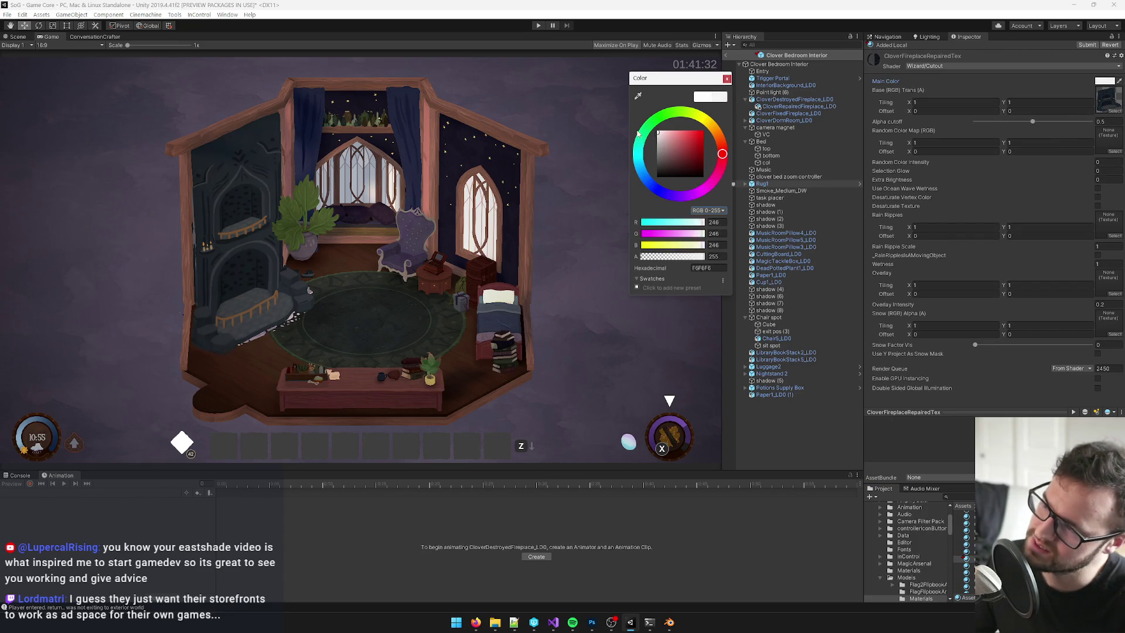
click(727, 78)
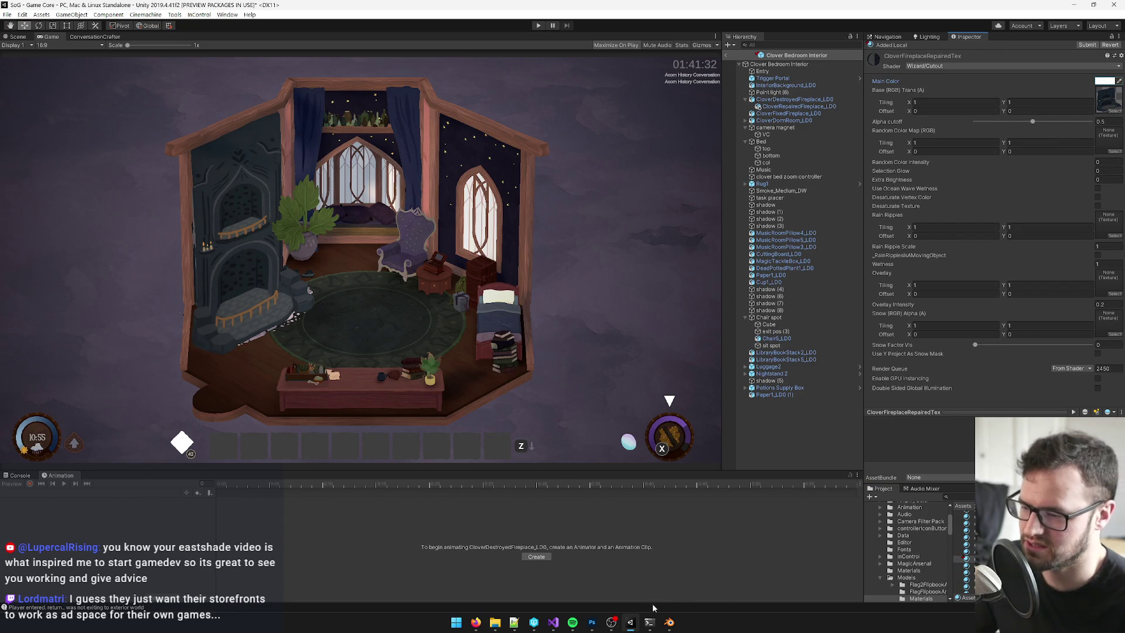
- Bring up the CloverFireplaceRepairedTex.psd texture in Photoshop
click(592, 622)
scroll(586, 410, up, 2)
scroll(586, 387, down, 2)
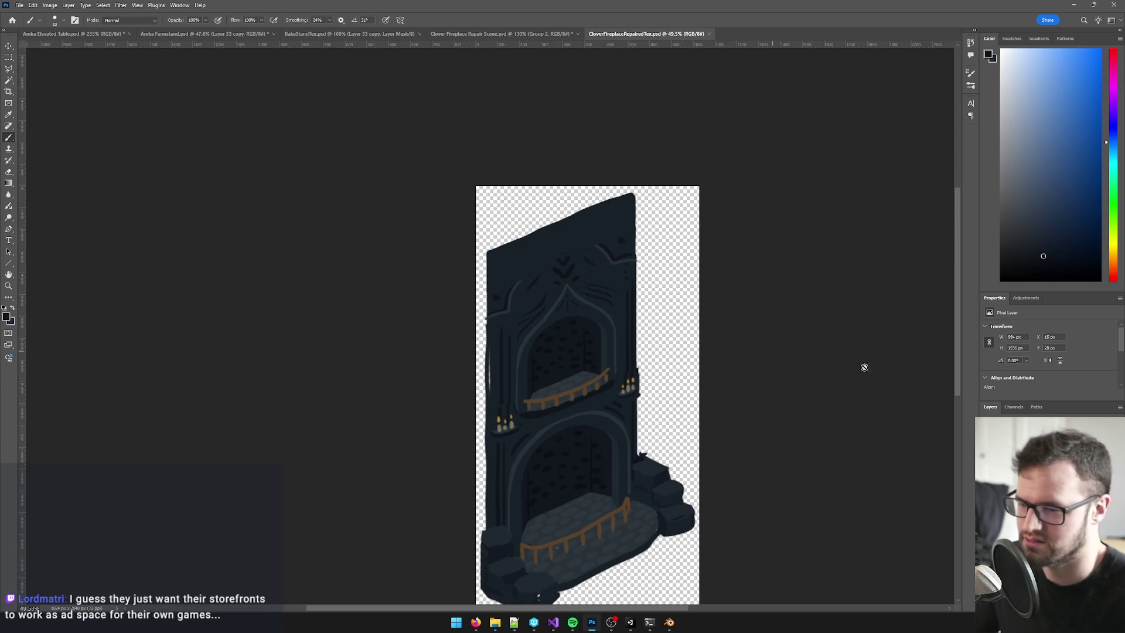
click(996, 445)
scroll(586, 351, down, 3)
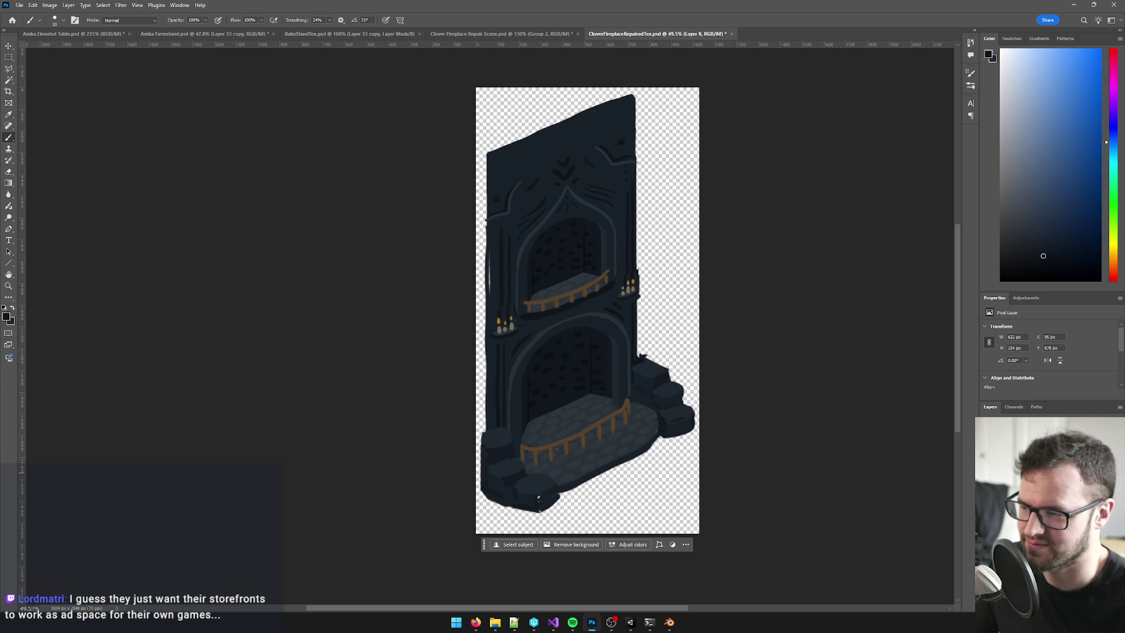
key(ctrl+comma)
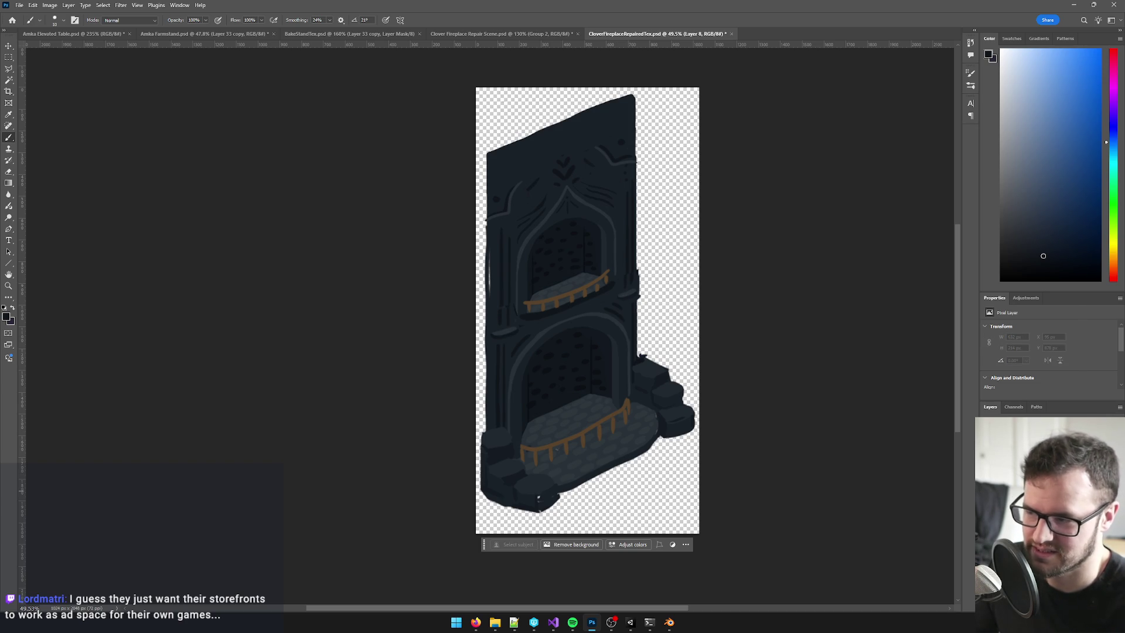
key(ctrl+comma)
key(ctrl+comma)
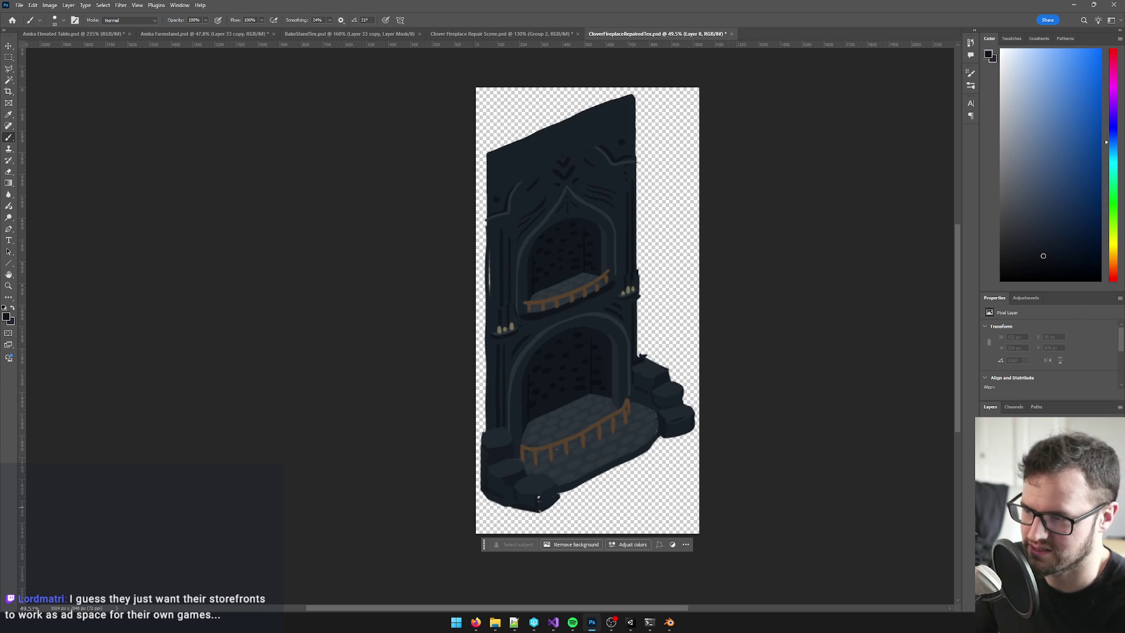
key(ctrl+comma)
key(ctrl+comma)
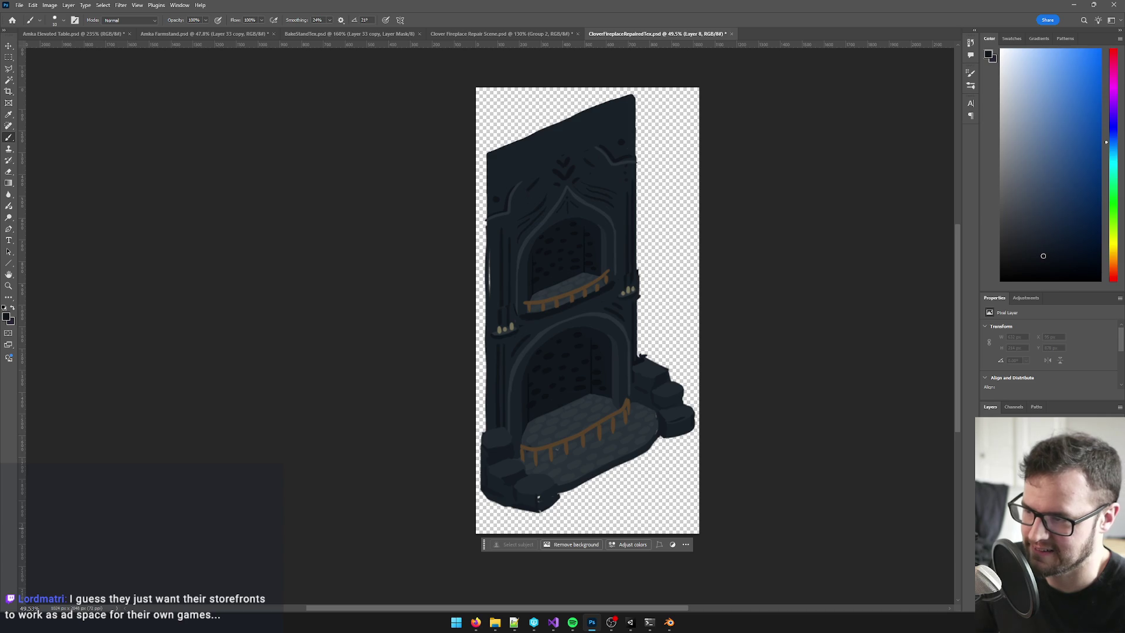
key(ctrl+comma)
key(ctrl+comma)
ctrl+click(595, 449)
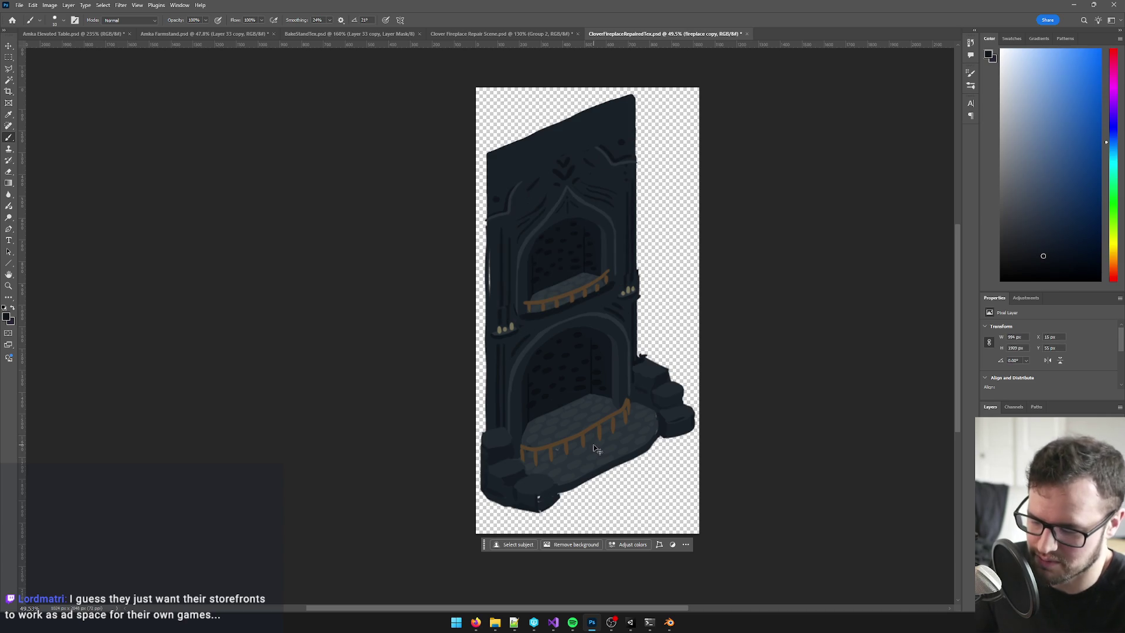
key(ctrl+l)
drag(486, 153, 341, 142)
- Lower the Levels white input to 214 on fireplace copy and 188 on the fireplace layer
drag(352, 241, 336, 245)
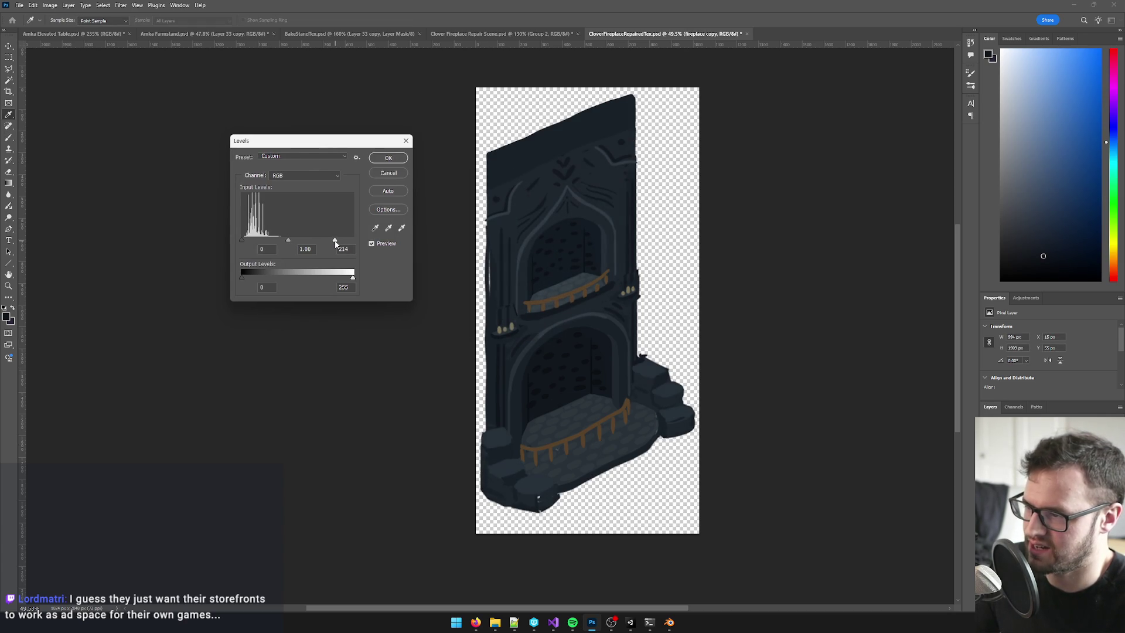
click(388, 157)
key(b)
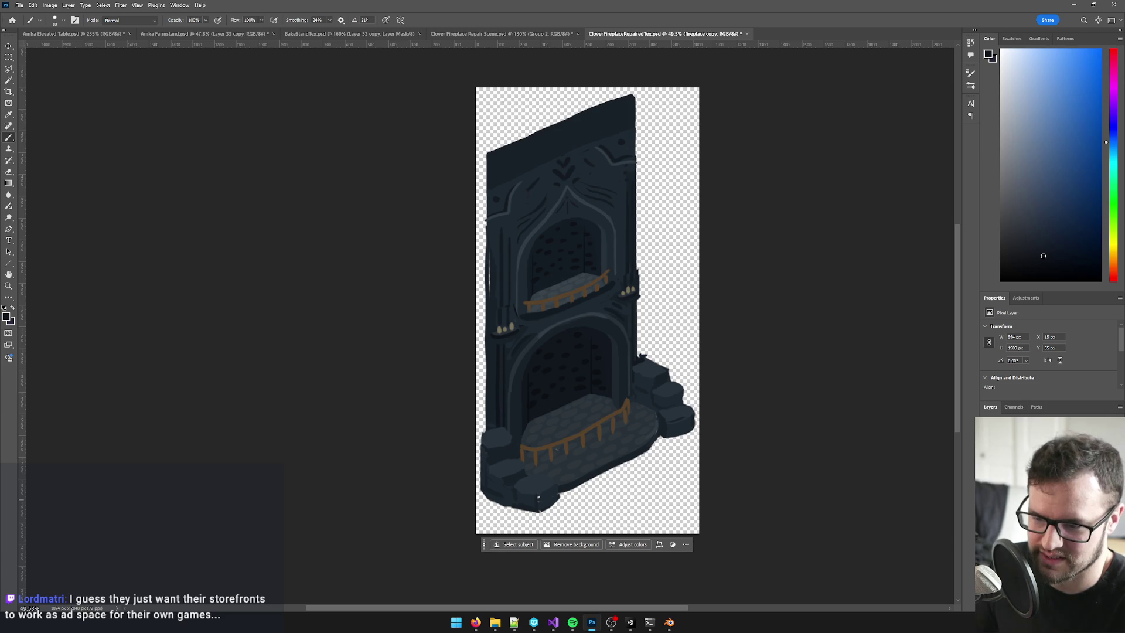
key(ctrl+l)
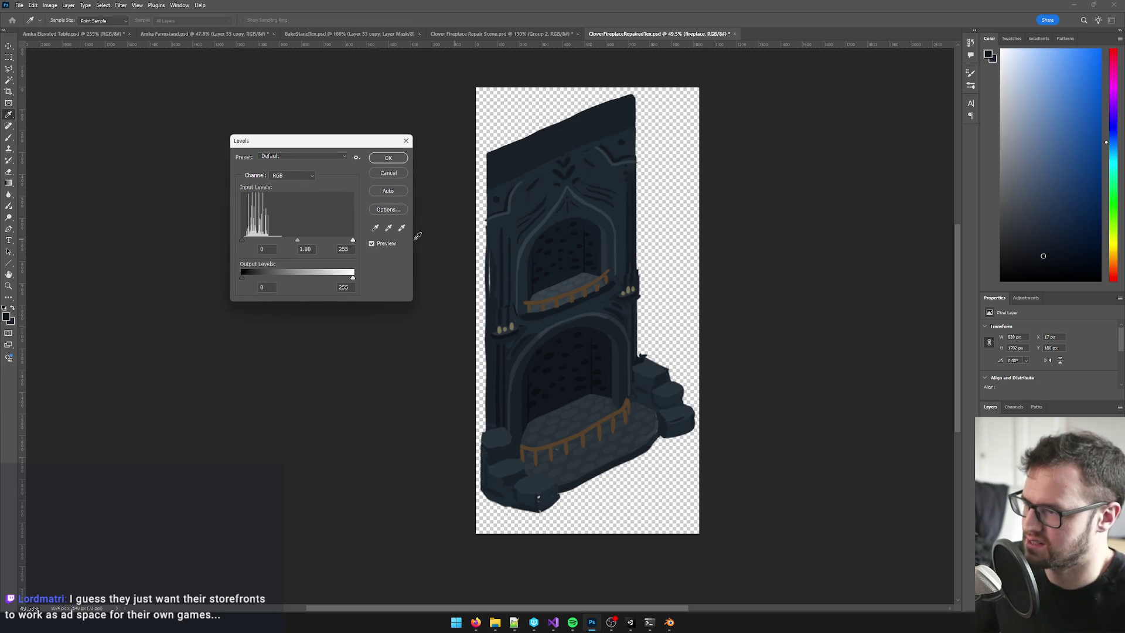
drag(352, 240, 323, 242)
key(Return)
- Lower Layer 10's Levels white input to 208, then save the texture for Unity to reimport
key(b)
key(alt+bracketright)
key(ctrl+l)
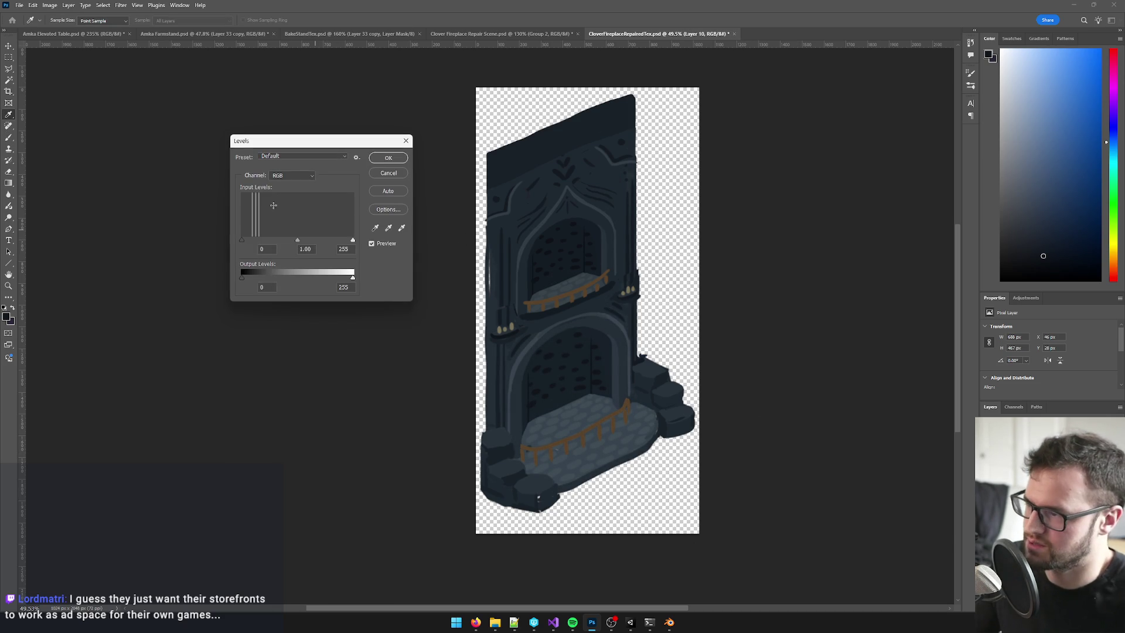
drag(352, 240, 332, 245)
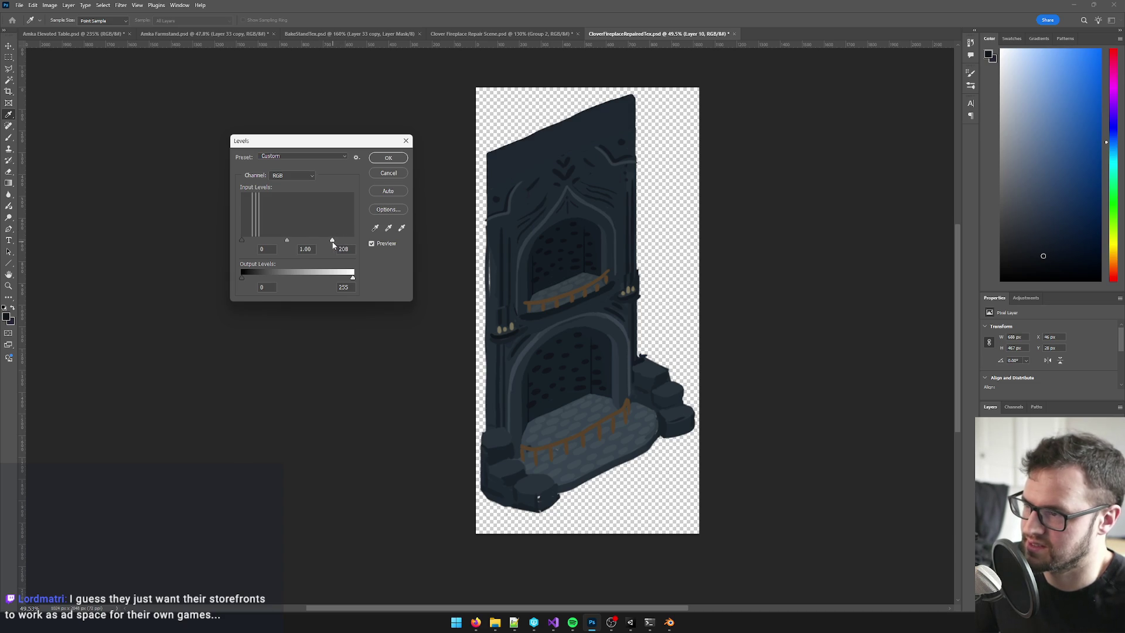
key(Return)
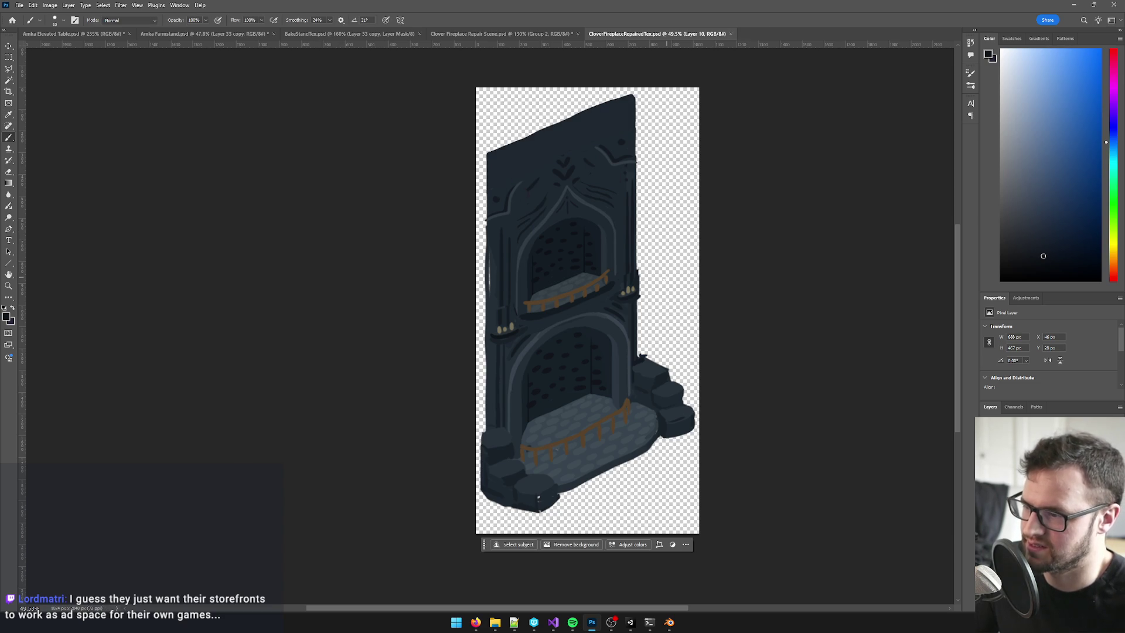
key(alt+Tab)
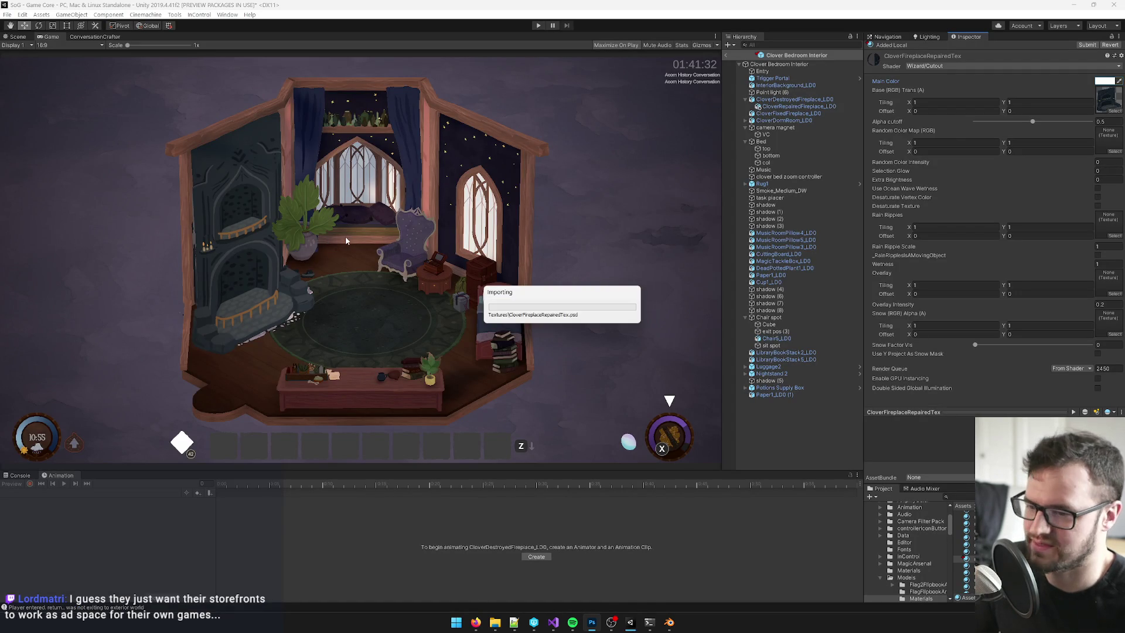
- Change the material's Main Color from white to light grey, with R, G and B at 186
click(1104, 80)
click(658, 138)
drag(634, 142, 630, 150)
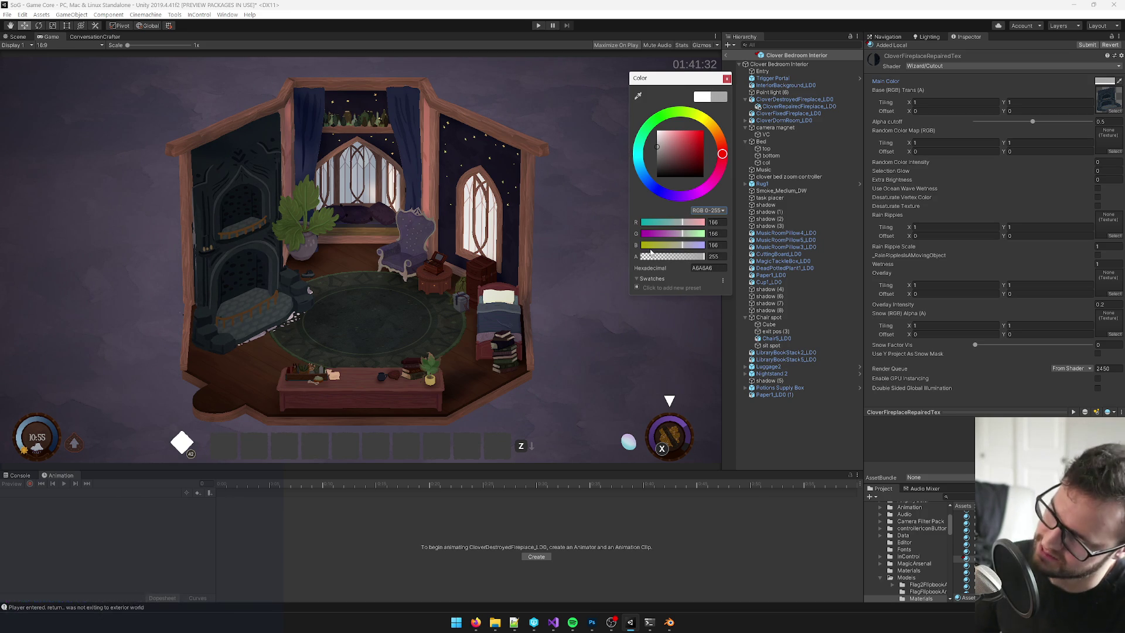
click(713, 222)
text(186)
key(Tab)
text(186)
key(Tab)
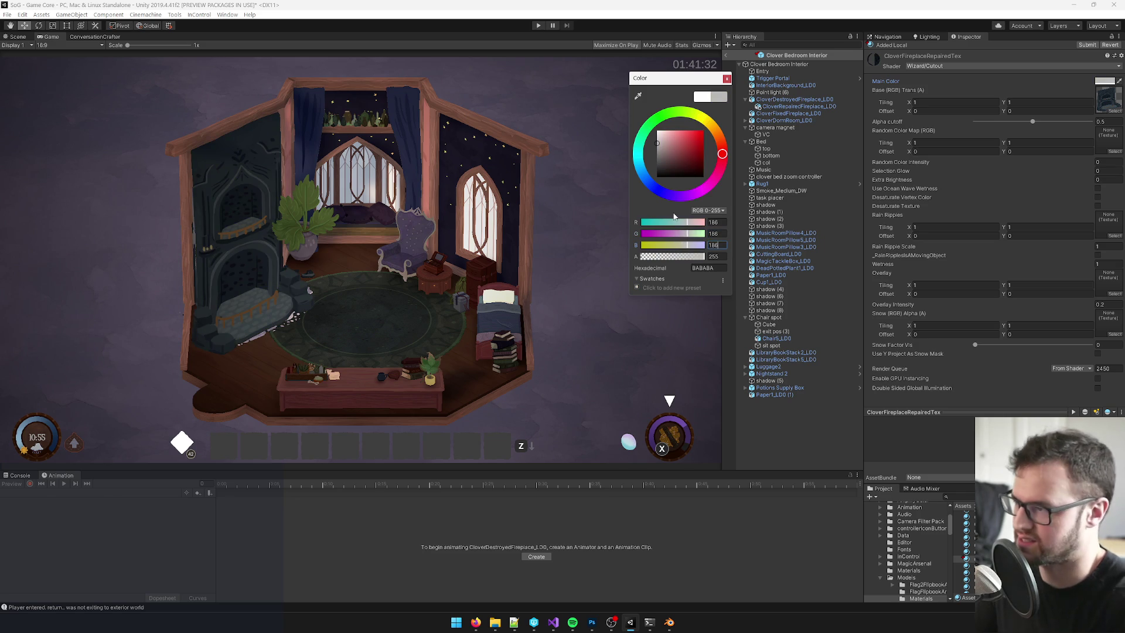
click(727, 78)
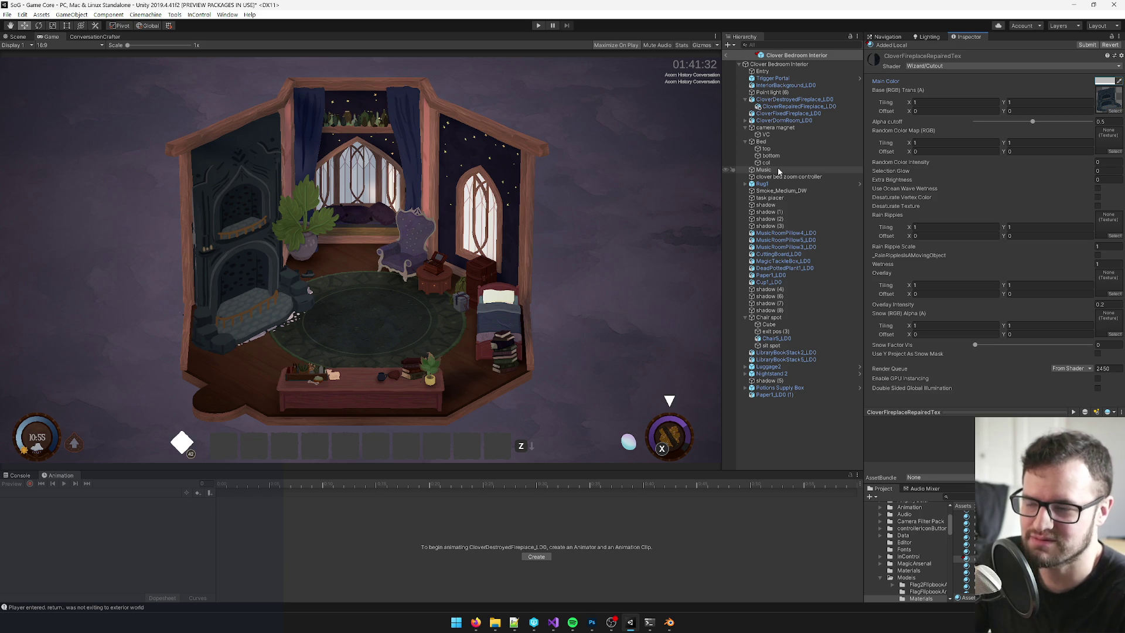
- Exit the Clover Bedroom Interior prefab and select the Game Core scene
click(769, 65)
click(762, 71)
click(751, 63)
click(726, 57)
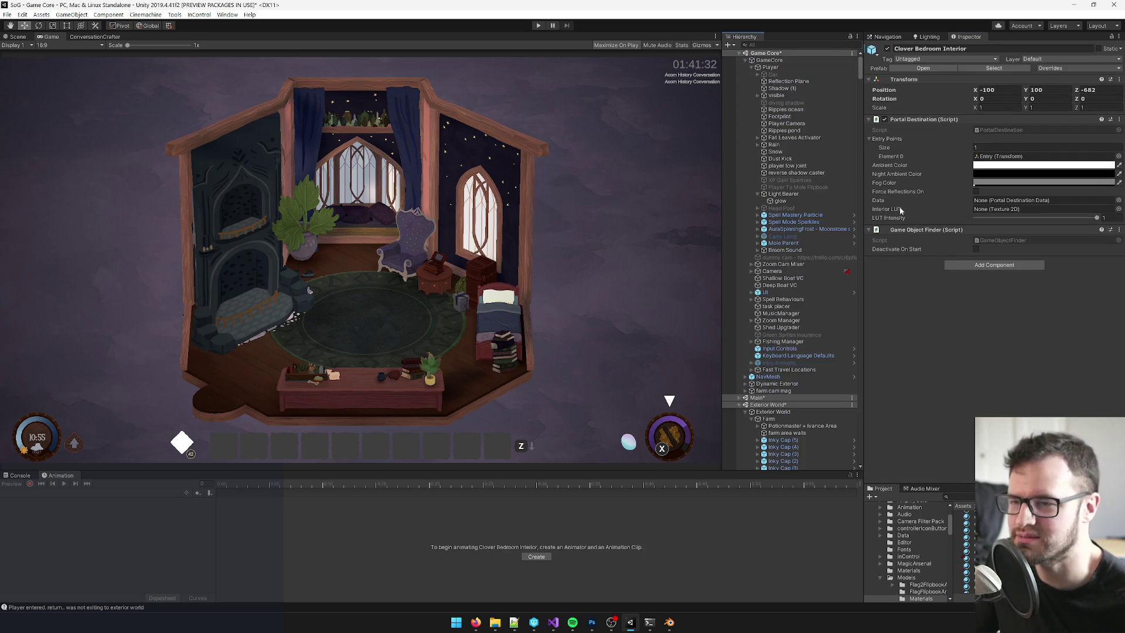
click(774, 61)
click(781, 53)
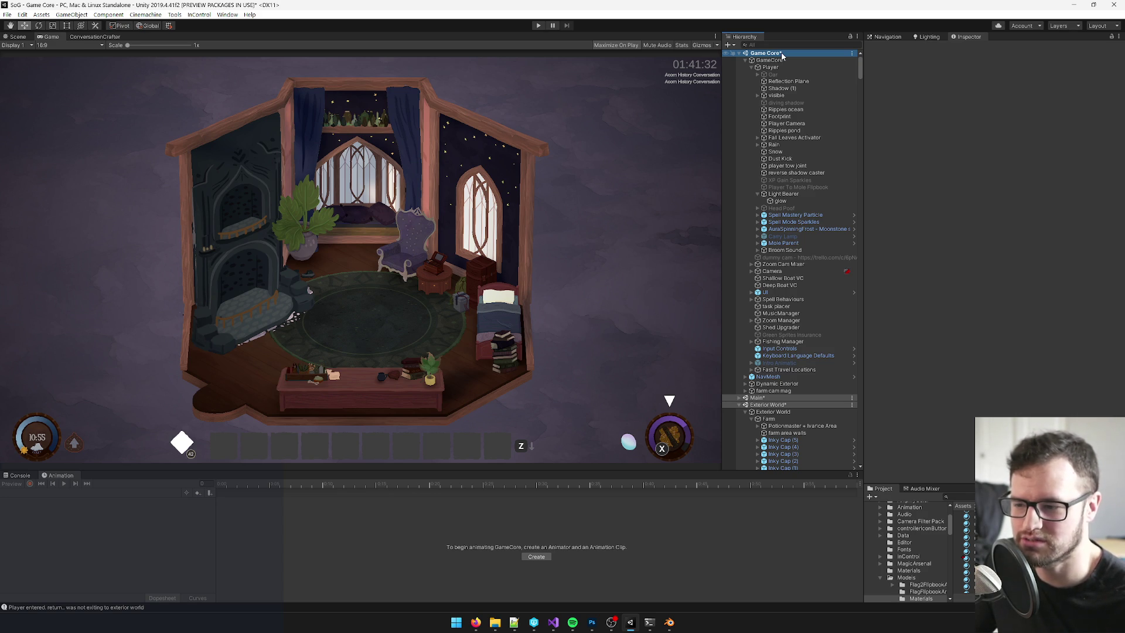
click(779, 59)
click(780, 53)
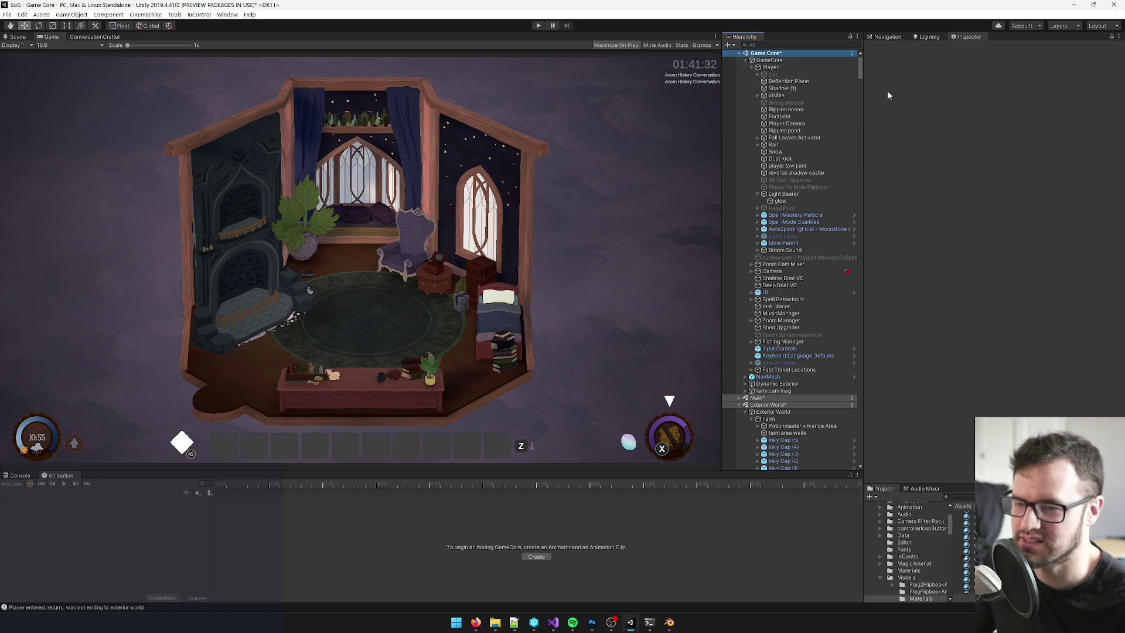
- Bring up the Game Core scene header's options menu
scroll(860, 62, down, 1)
scroll(860, 50, up, 1)
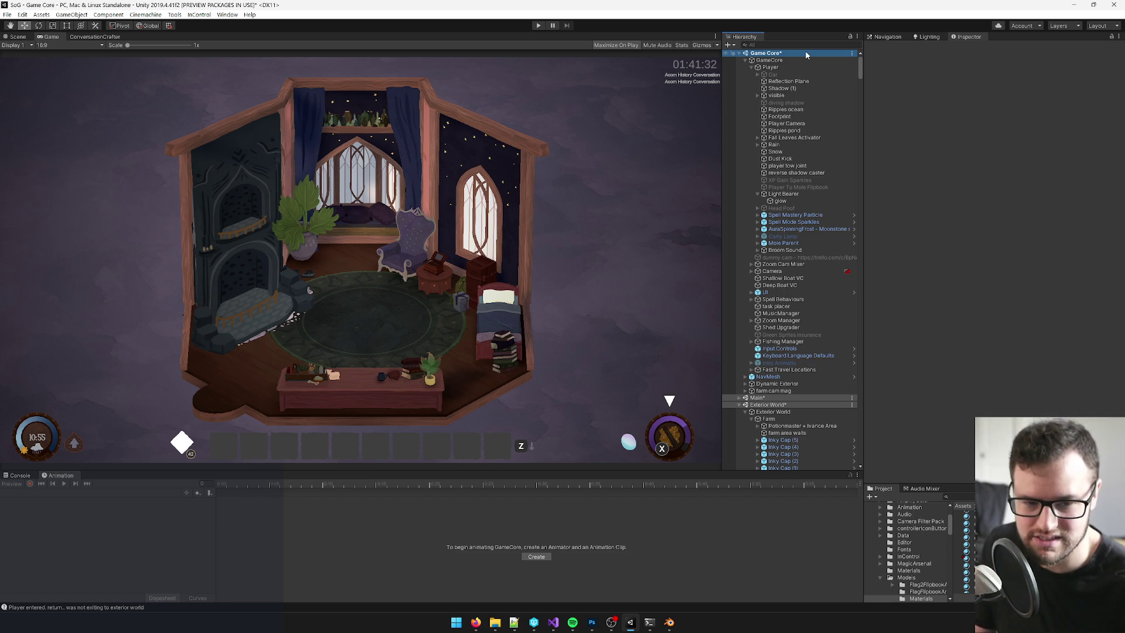
right_click(806, 54)
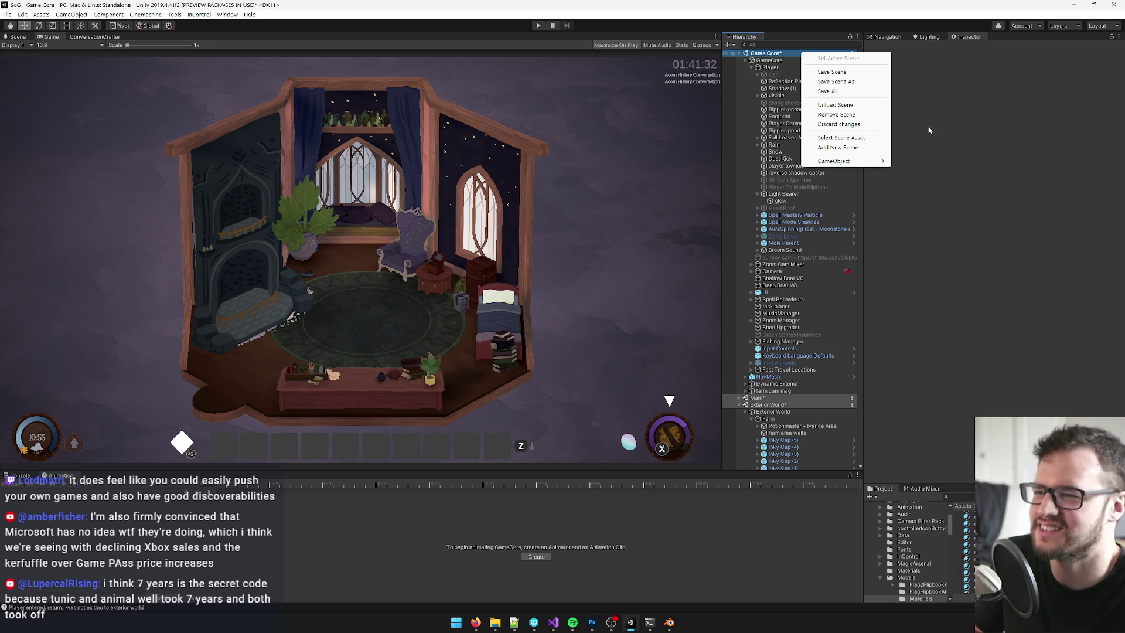
- Dismiss the scene menu, switch to the Scene view and collapse the Exterior World branch
click(1025, 112)
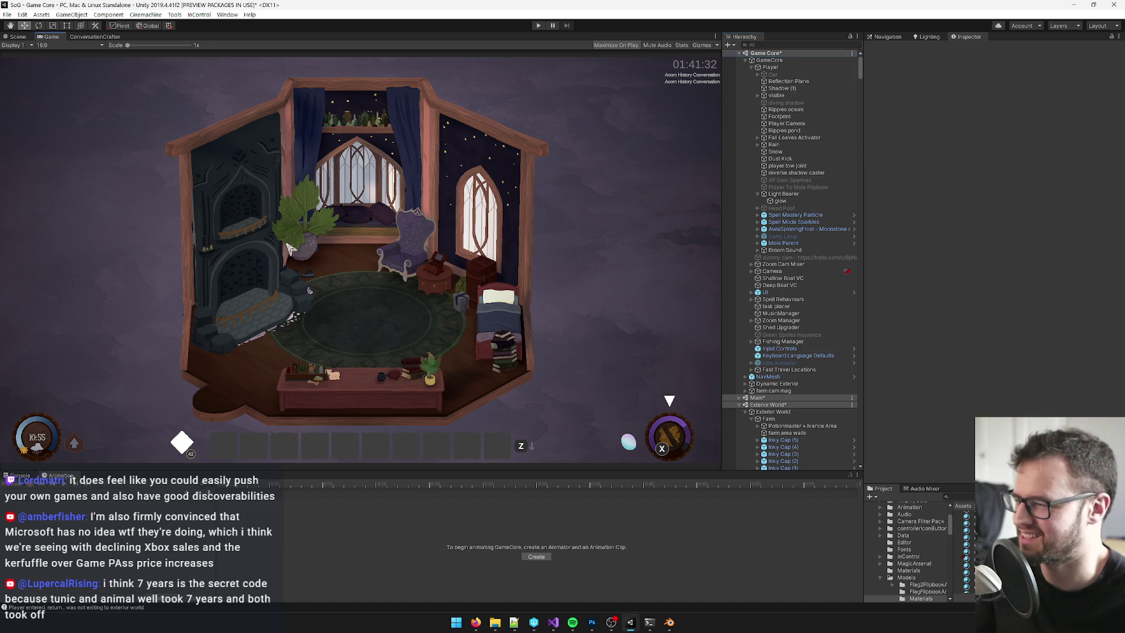
scroll(743, 170, down, 10)
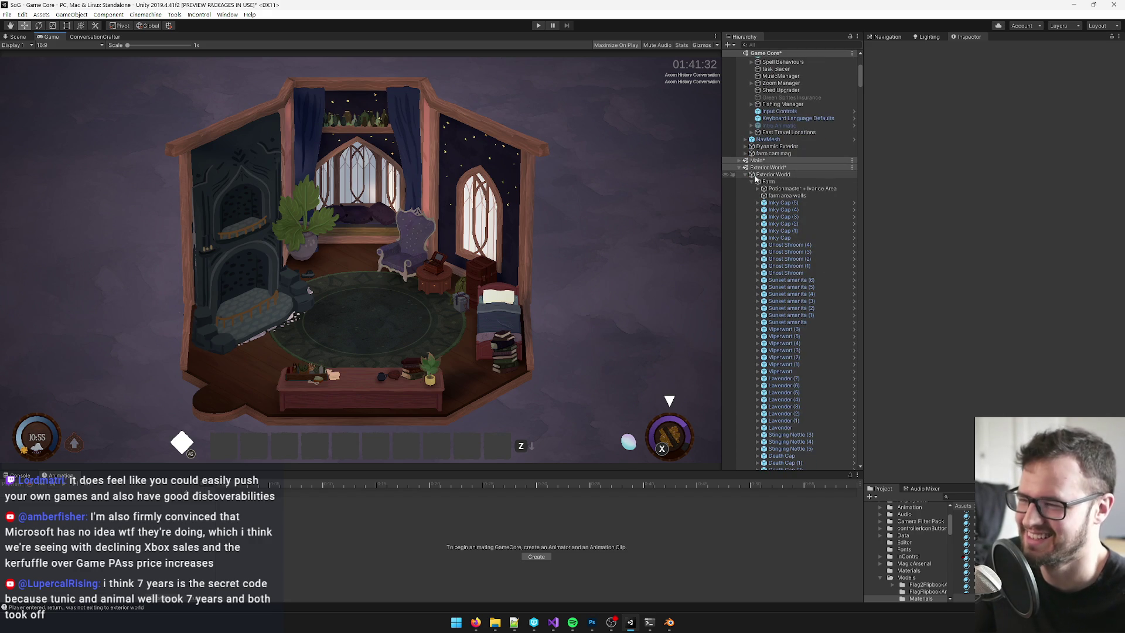
key(ctrl+1)
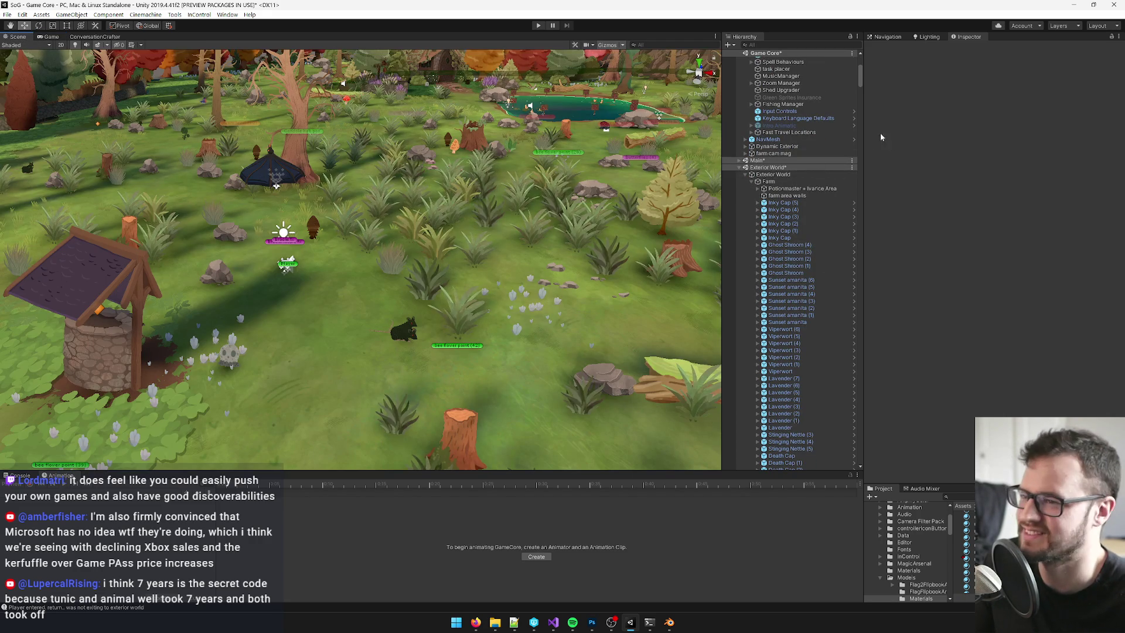
scroll(791, 264, up, 10)
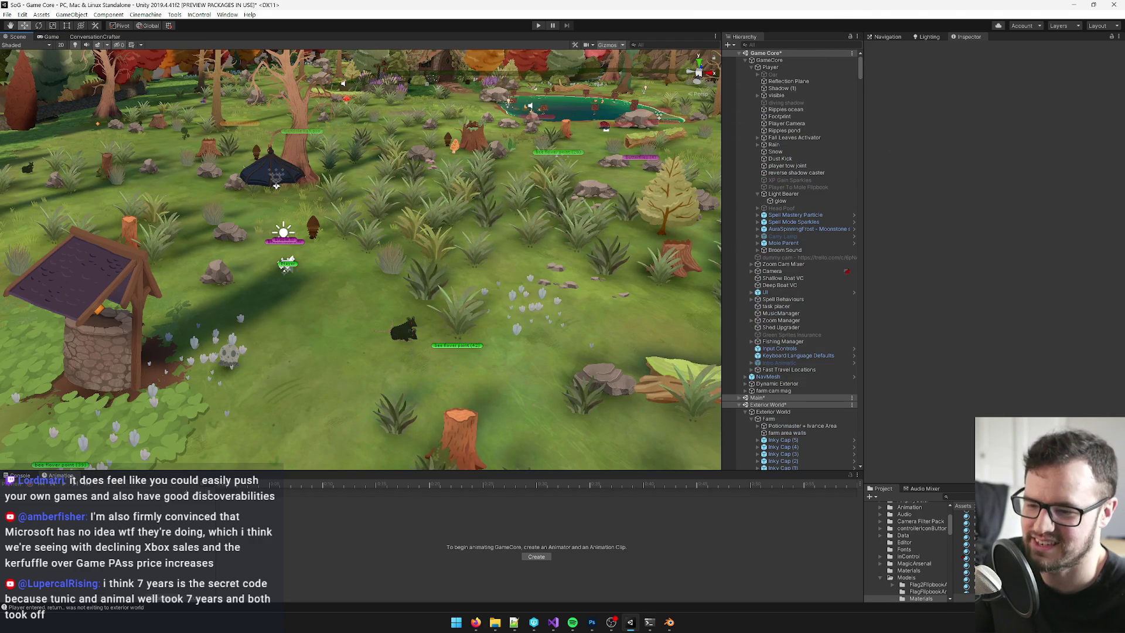
scroll(747, 253, down, 7)
click(747, 253)
scroll(785, 293, up, 7)
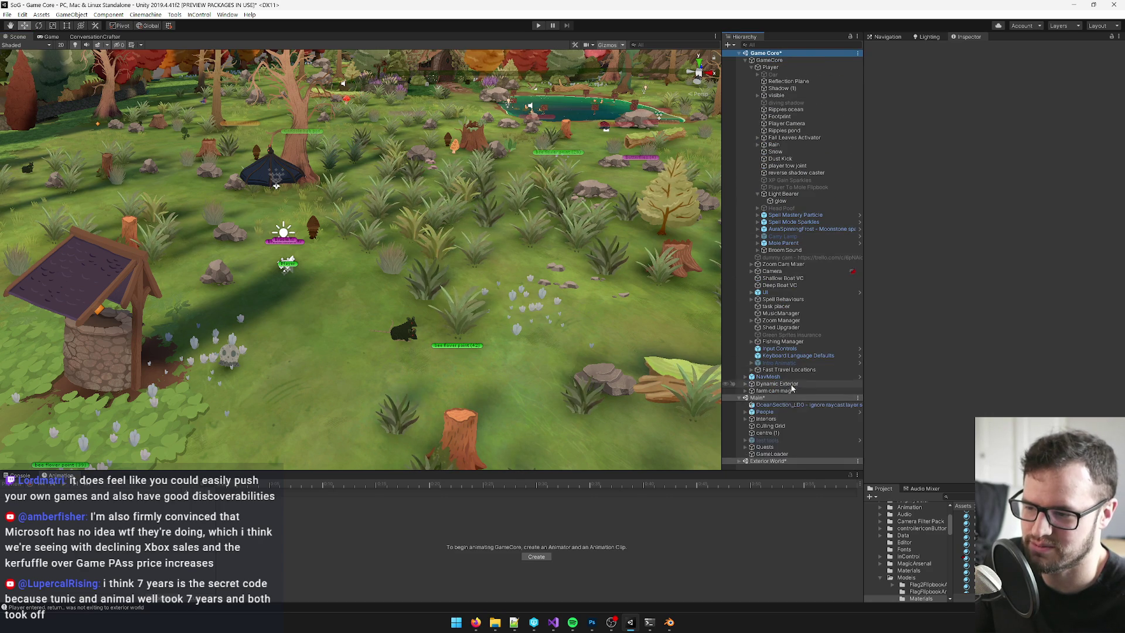
- Filter the Hierarchy for 'clove' and open the Clover Bedroom Interior prefab
click(771, 44)
text(cl)
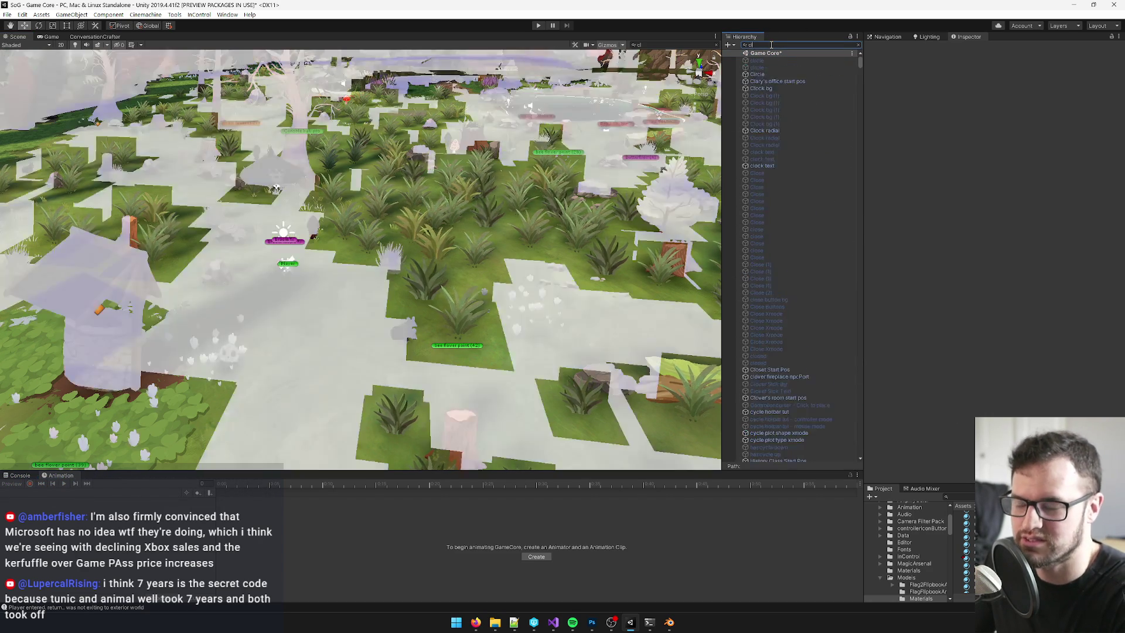
text(over)
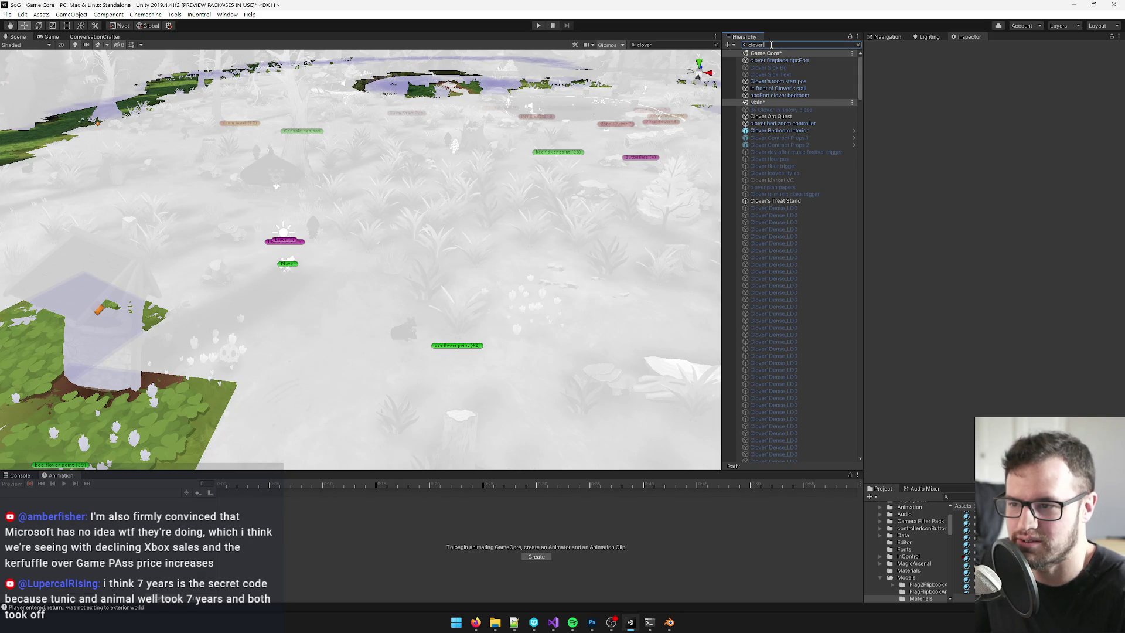
click(779, 131)
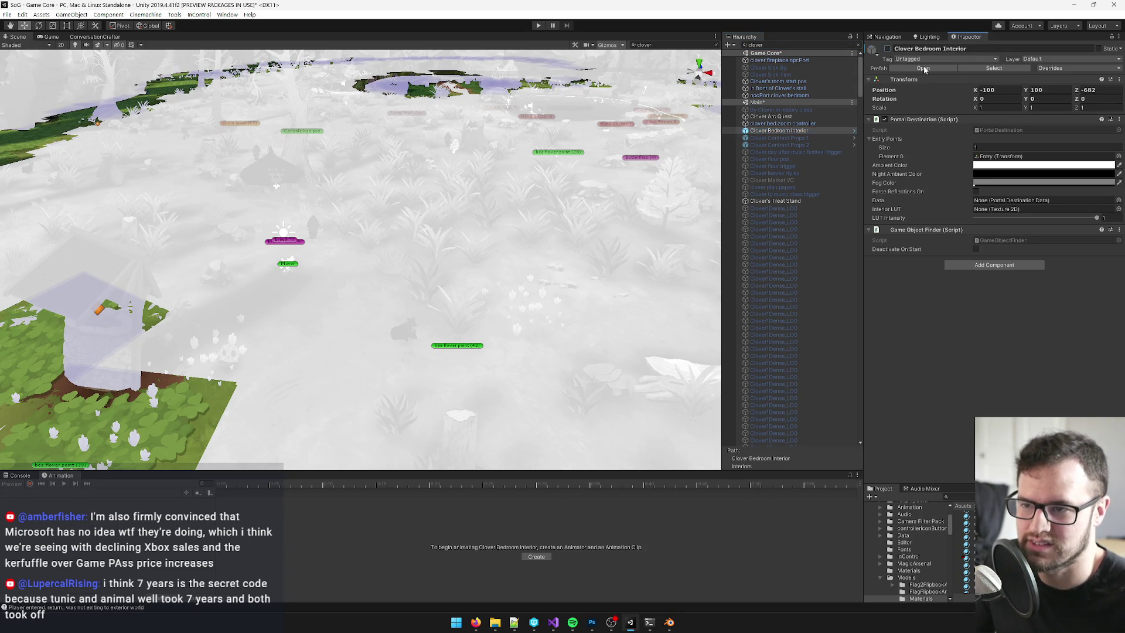
click(922, 68)
- Move CloverRepairedFireplace_LD0 to the prefab root and add a Game Bool Activation component
double_click(797, 106)
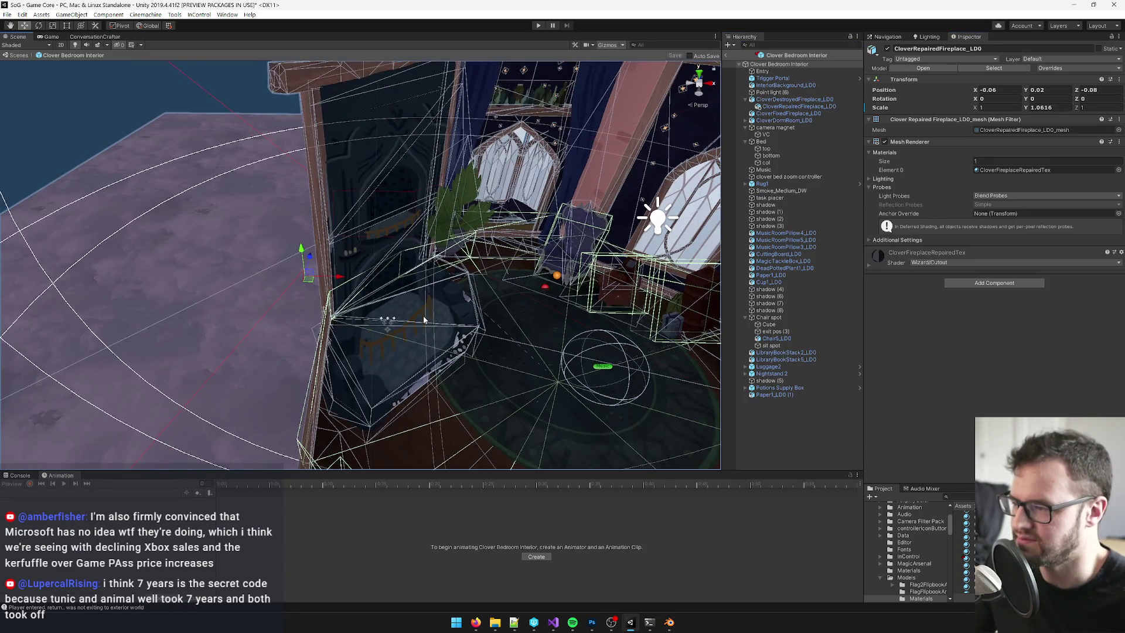
click(782, 104)
drag(782, 100, 782, 98)
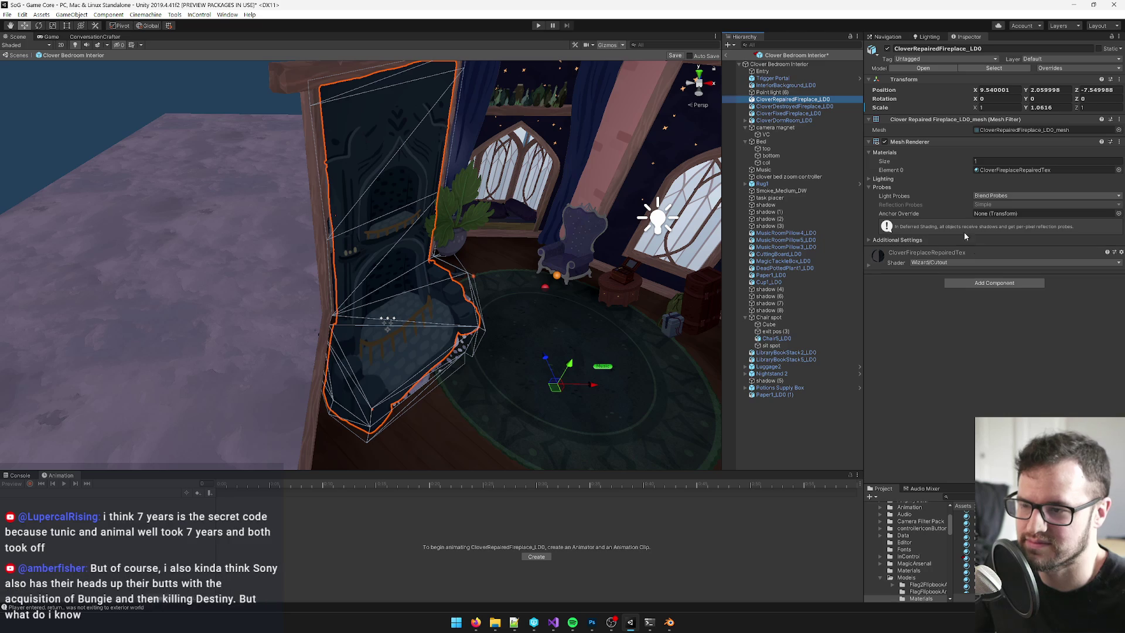
click(992, 283)
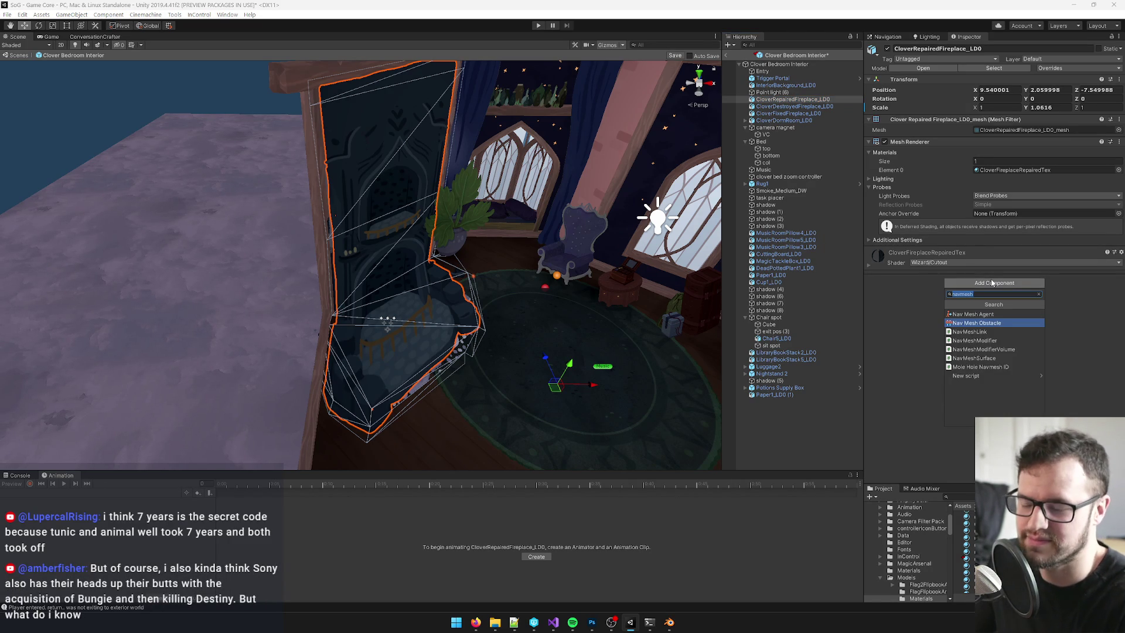
text(boola)
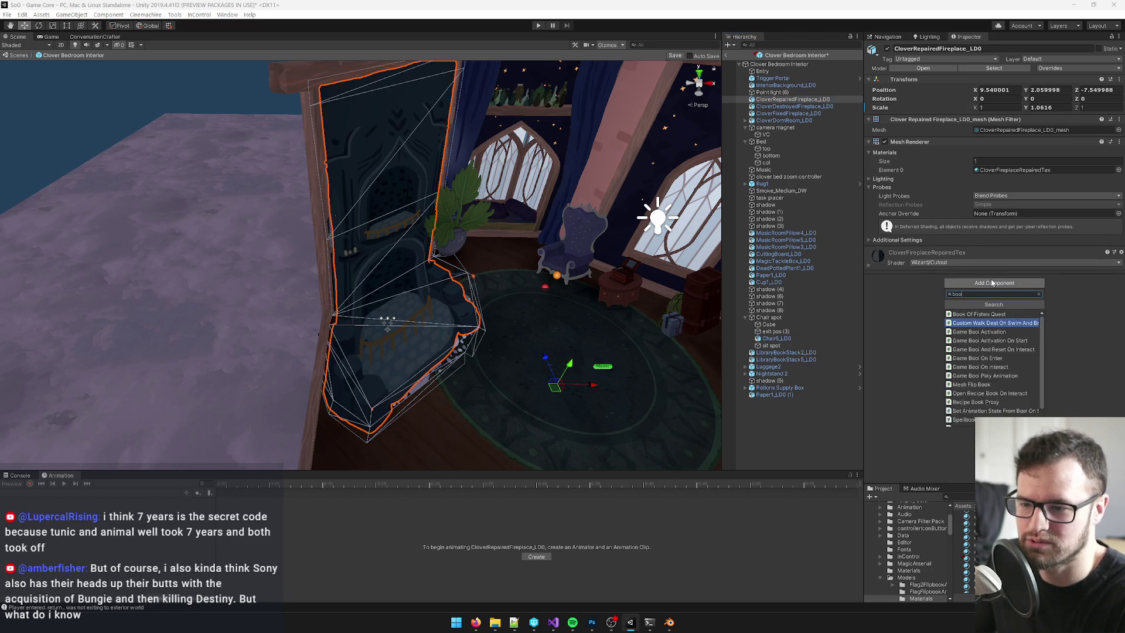
key(Up)
key(Return)
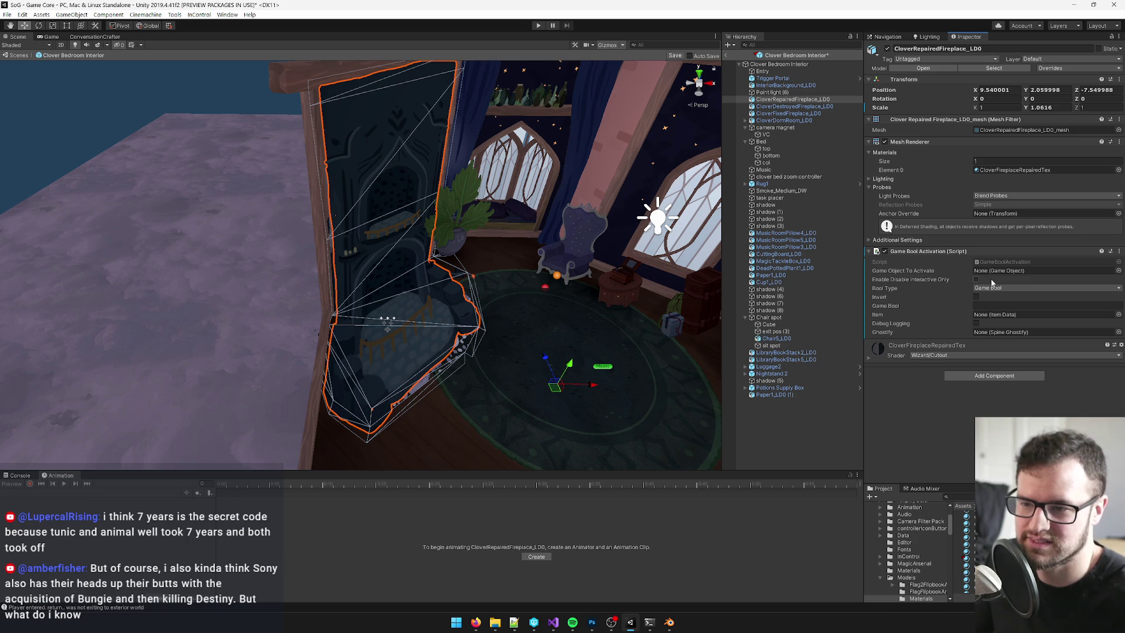
- Set Game Bool to clover_fireplace_is_repaired, assign the fireplace as object to activate, and save
click(789, 107)
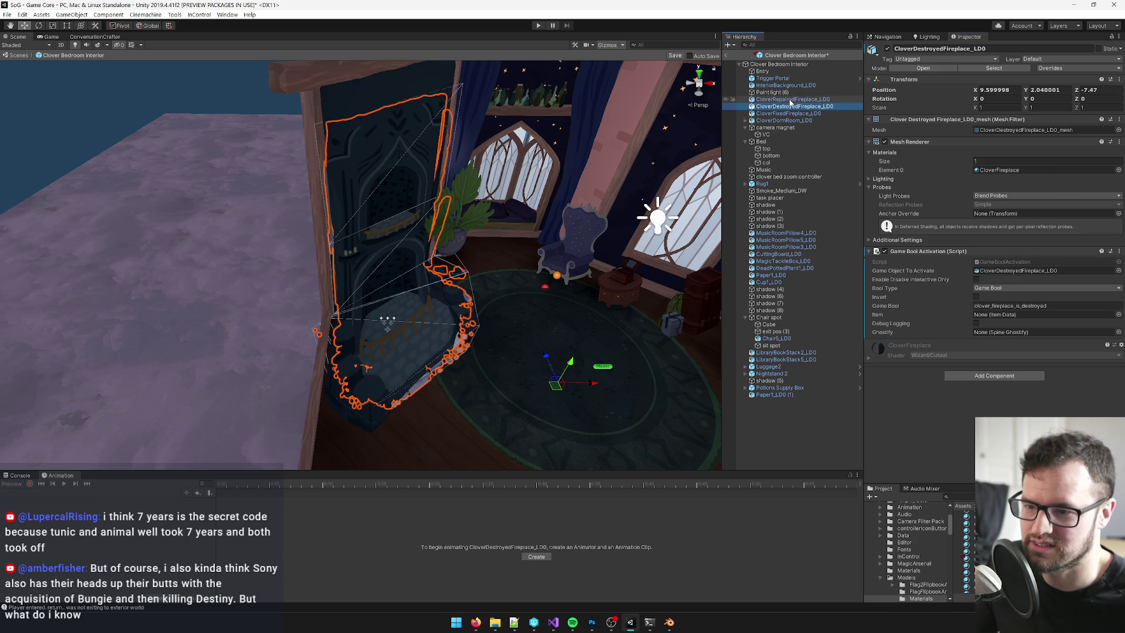
click(790, 99)
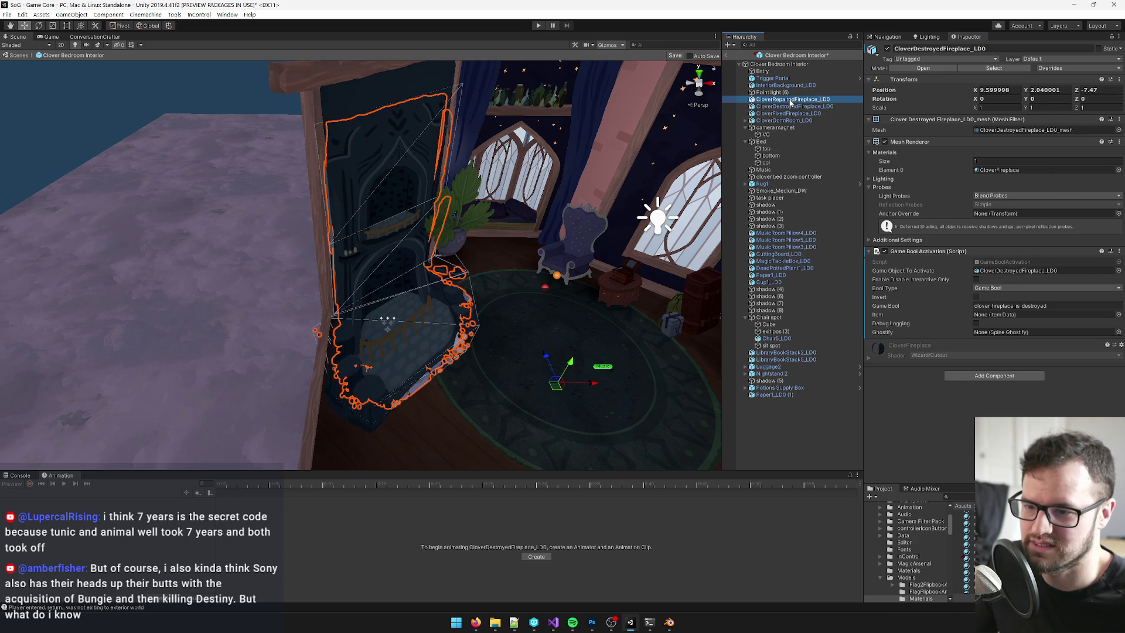
click(1002, 305)
text(lover_fireplace_is_repa)
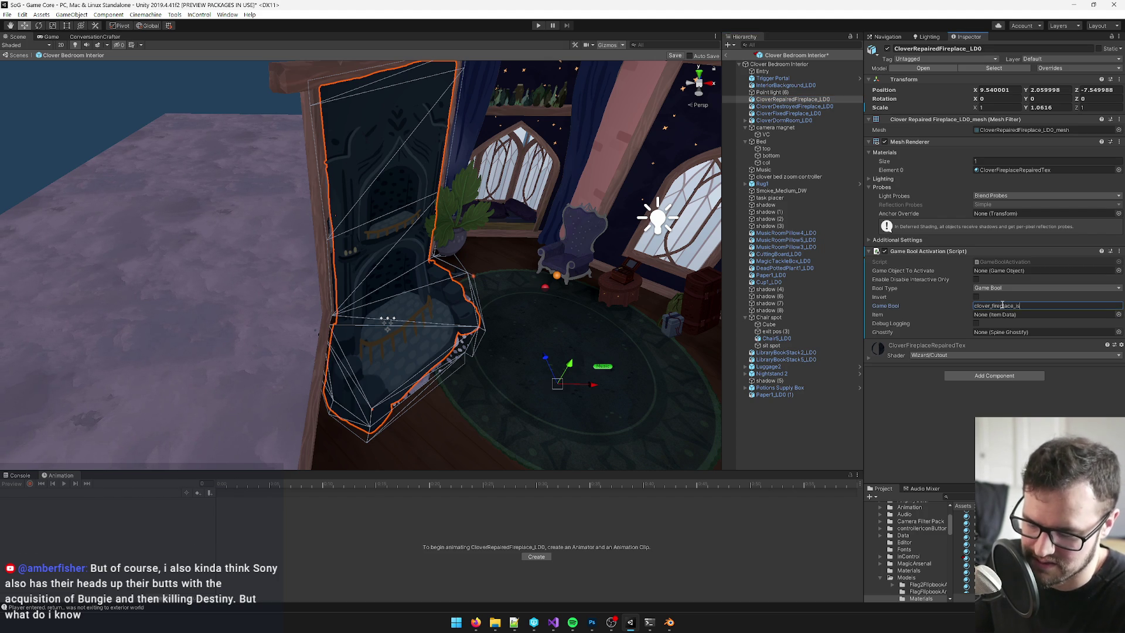
text(ired)
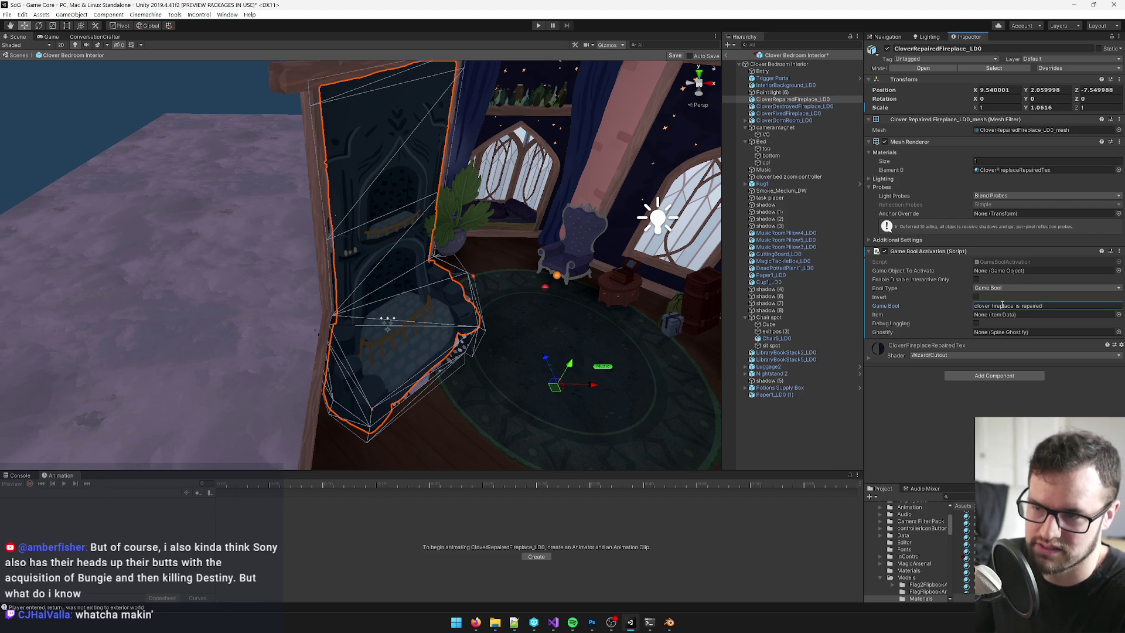
mouse_move(790, 101)
mouse_down()
mouse_move(960, 246)
mouse_move(1008, 271)
mouse_up()
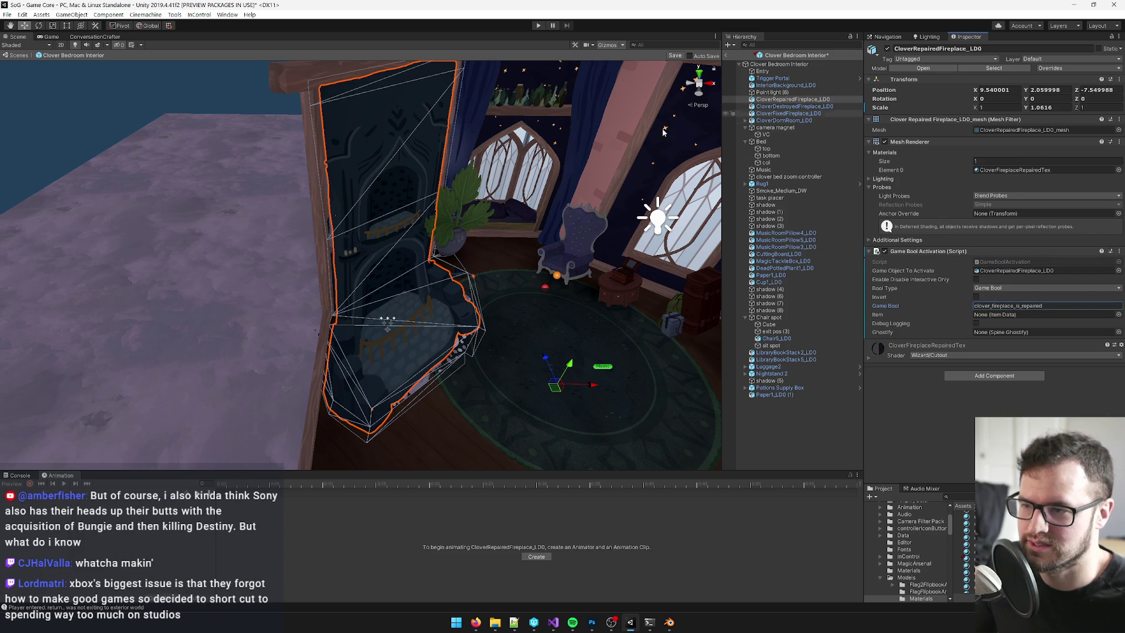
click(683, 56)
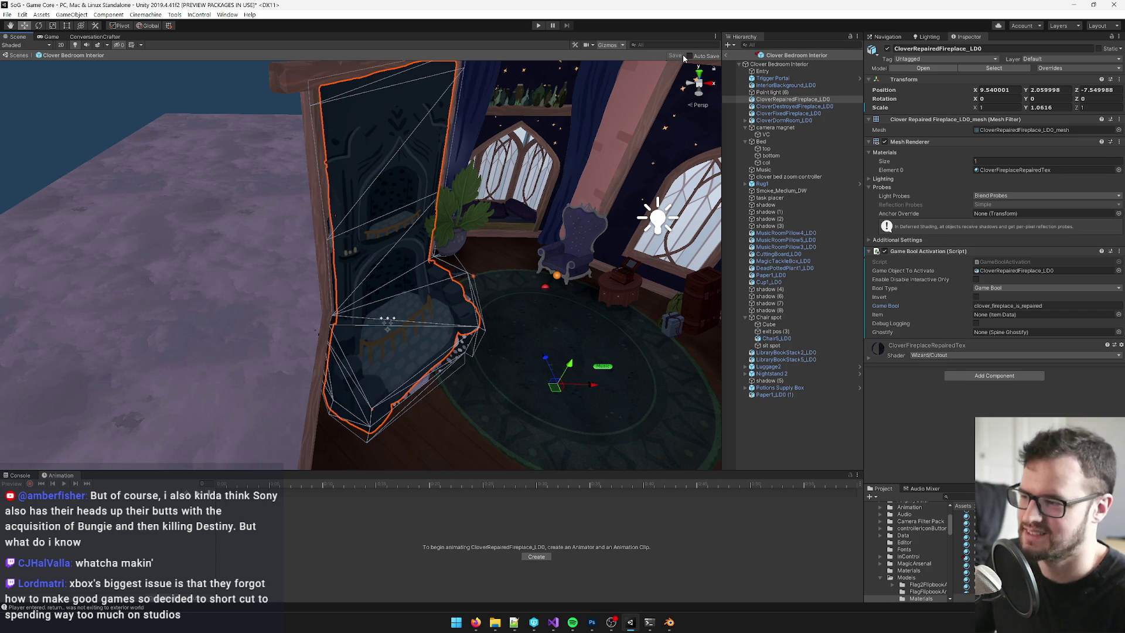
mouse_move(556, 146)
mouse_down()
mouse_move(455, 133)
mouse_move(457, 147)
mouse_up()
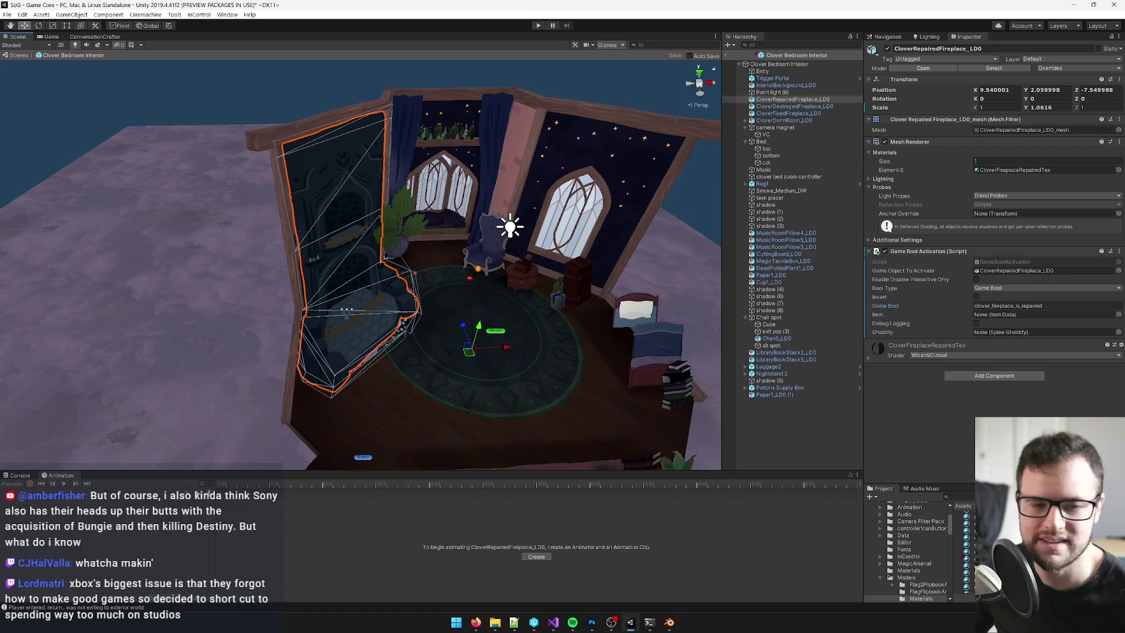
- Orbit and frame the whole bedroom around the fireplace, then exit the prefab to Game Core
key(alt+Tab)
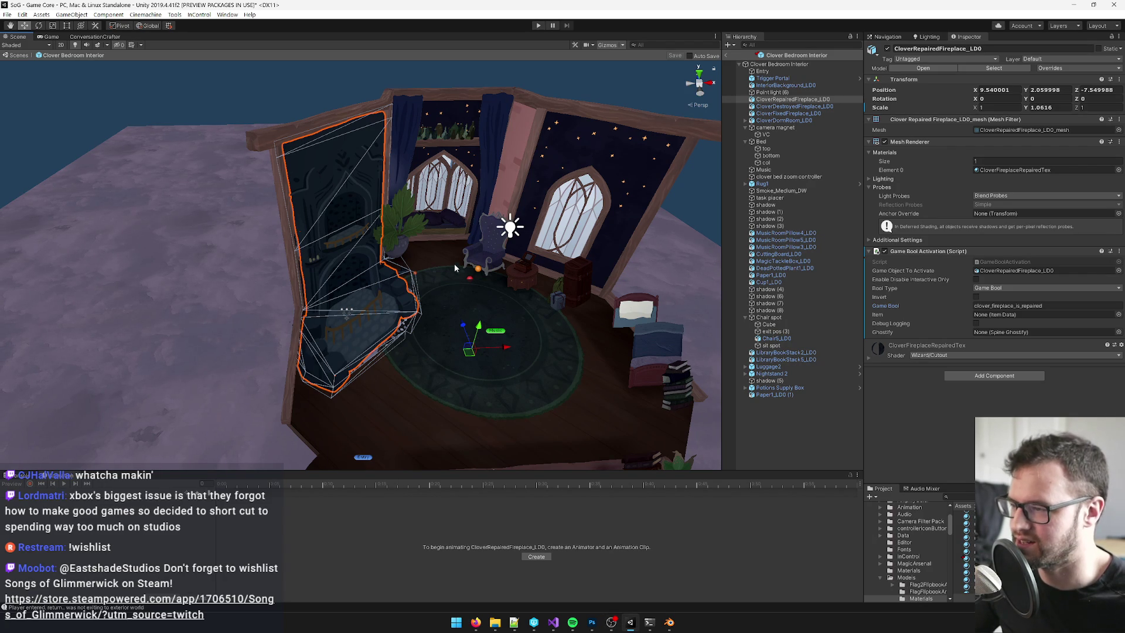
scroll(359, 185, up, 4)
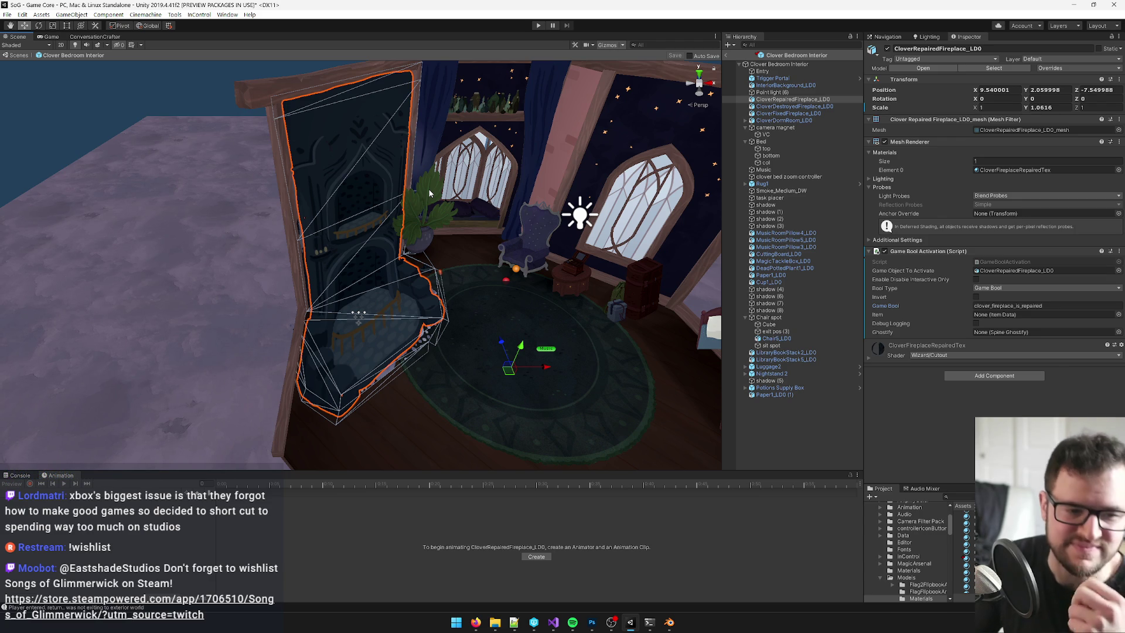
alt+drag(299, 201, 402, 220)
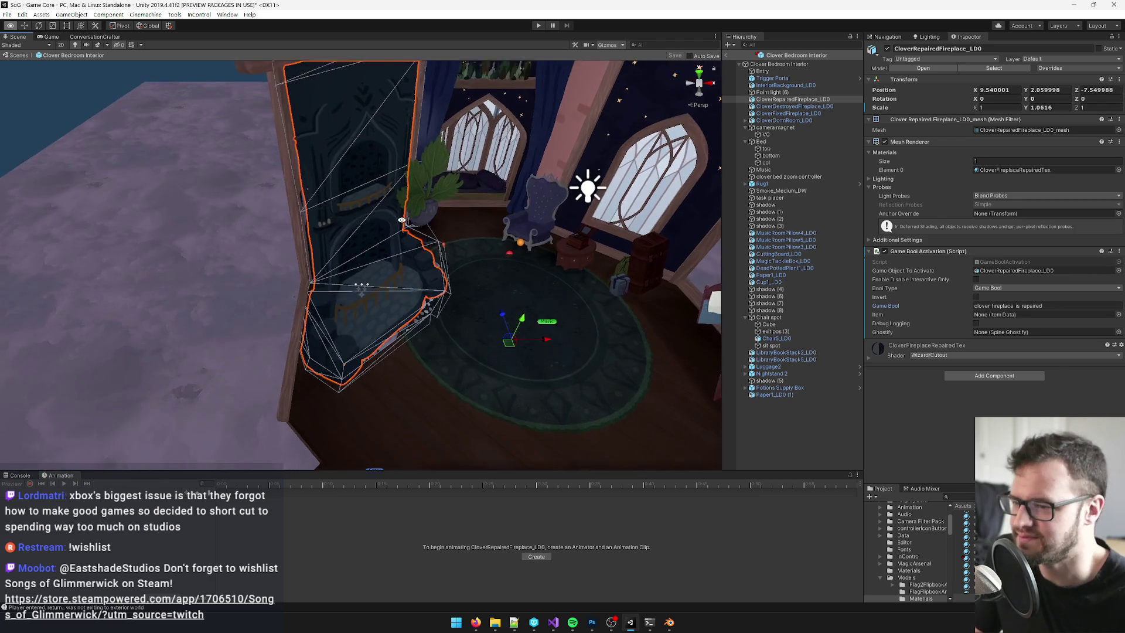
scroll(402, 220, down, 5)
click(790, 65)
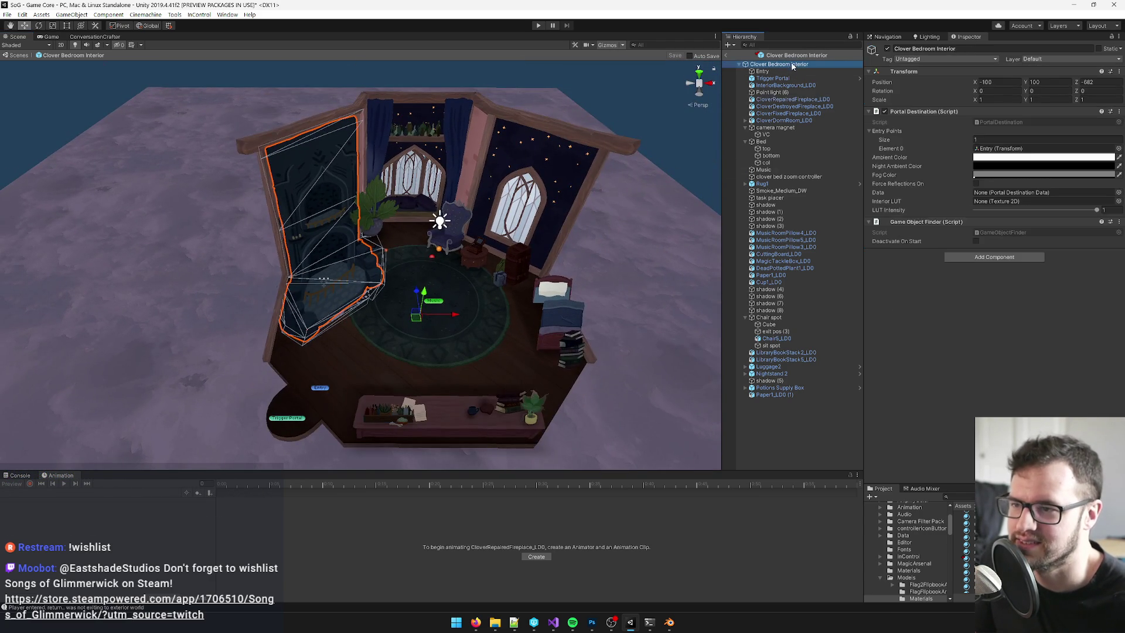
key(f)
scroll(478, 163, up, 3)
alt+drag(478, 163, 476, 147)
scroll(476, 147, down, 4)
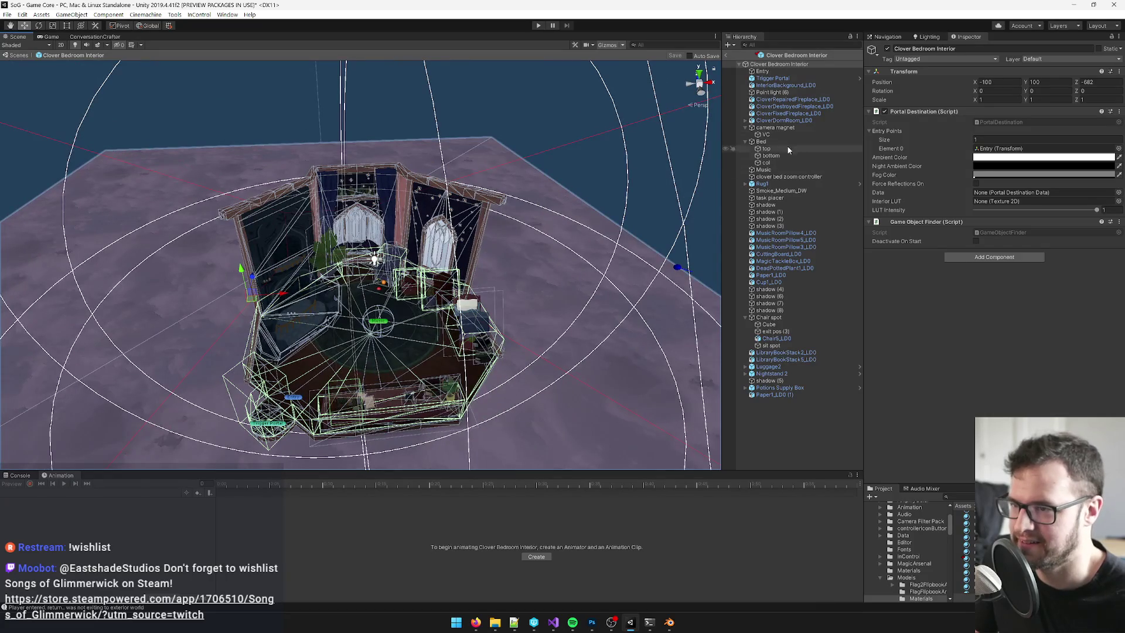
click(728, 56)
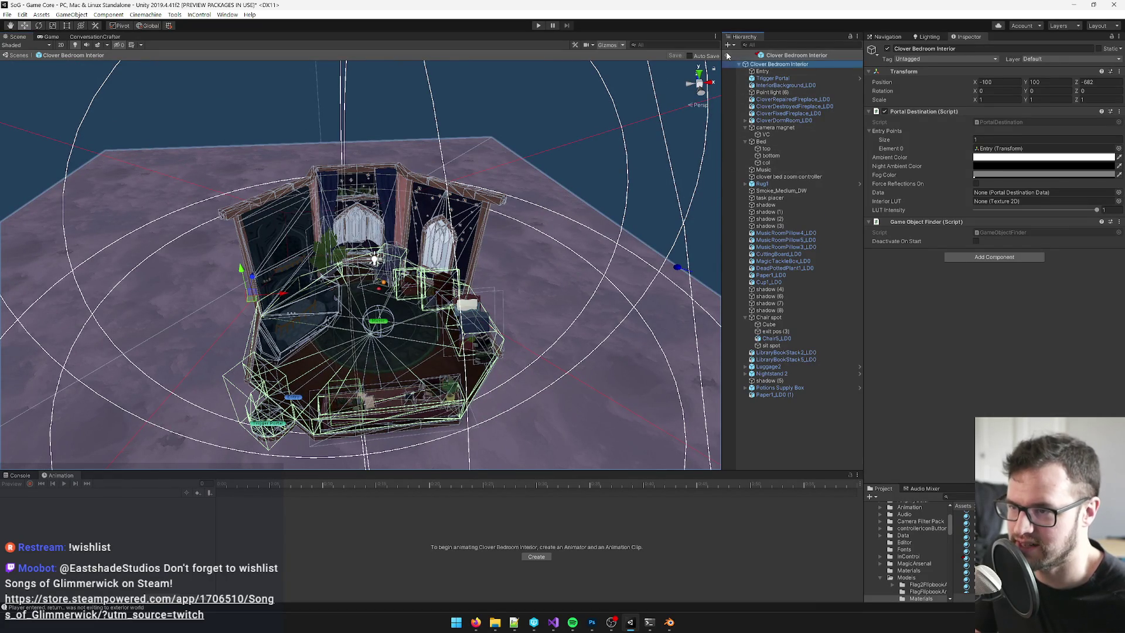
click(728, 55)
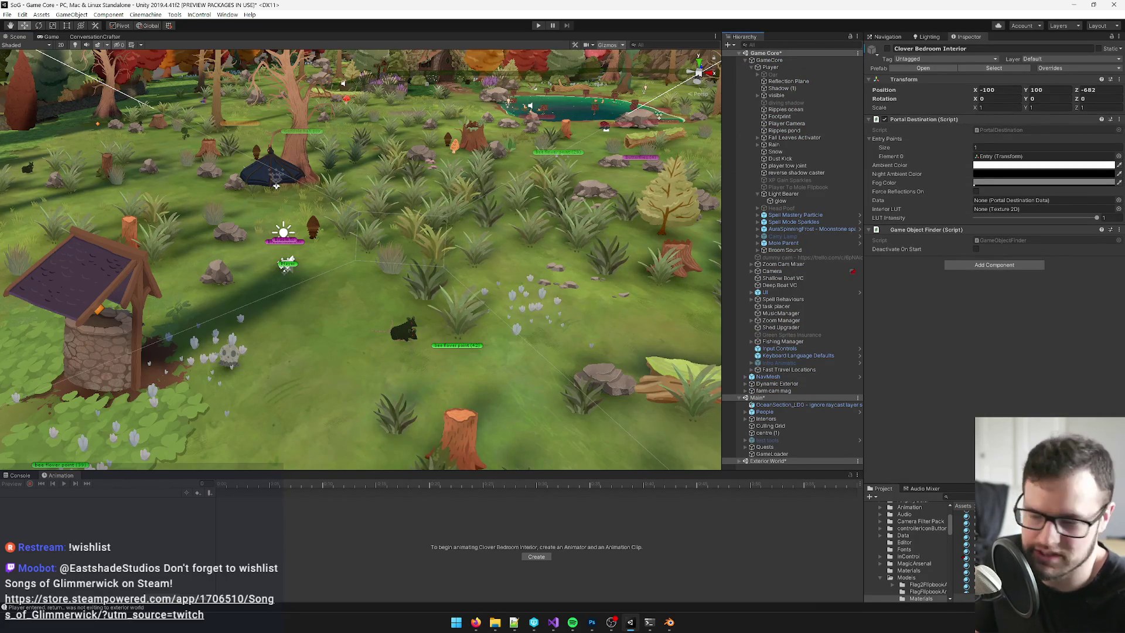
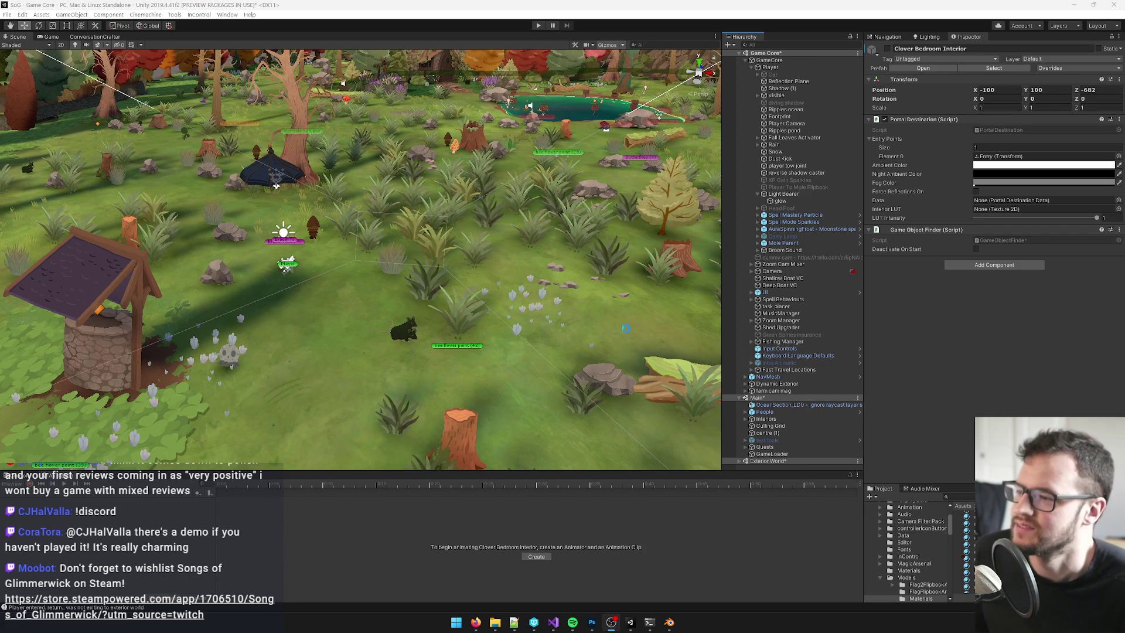
- Zoom the Scene view far out for a wide view of the autumn forest
scroll(621, 317, down, 10)
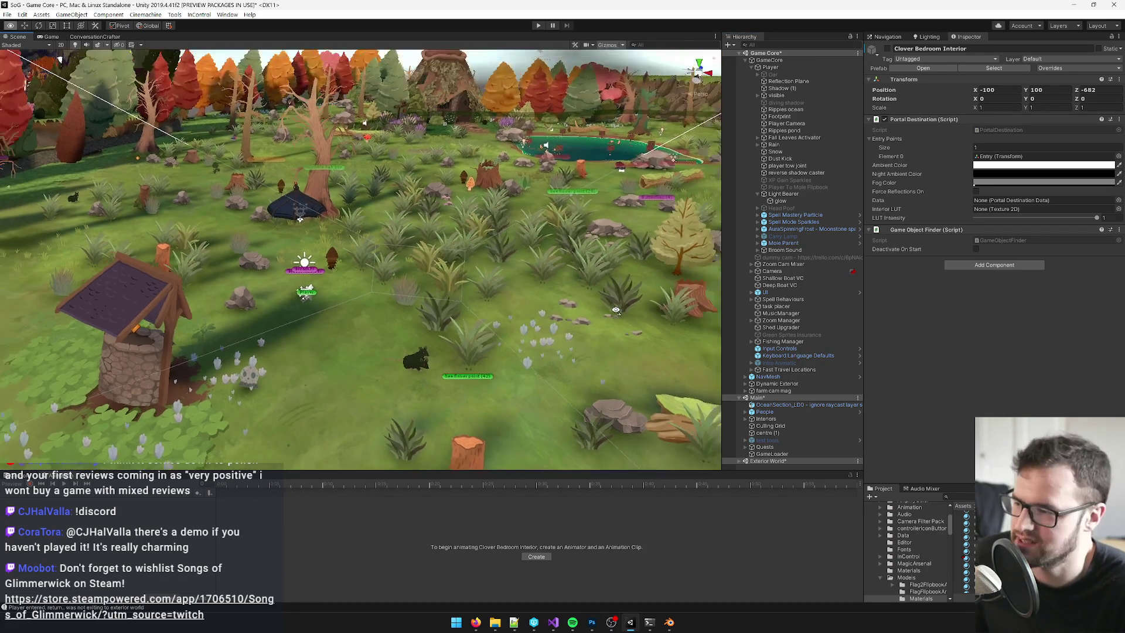
scroll(617, 311, down, 5)
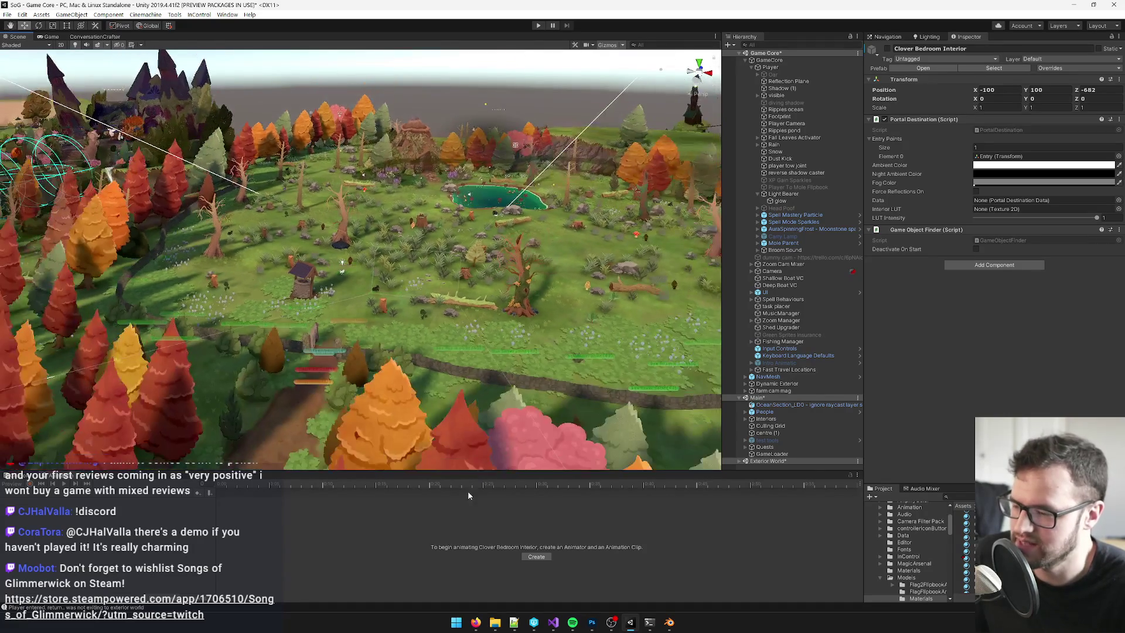
- Bring up the Amka Final Exam doc and select its C:\SoG\Concepts\treehouse concept.psd path line
mouse_move(476, 622)
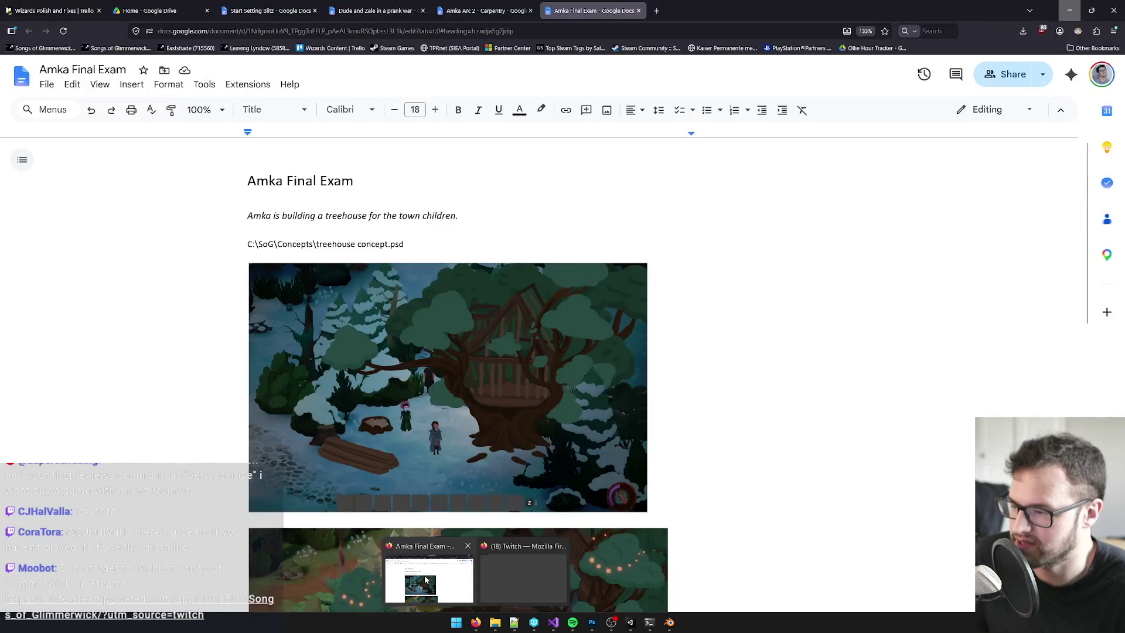
click(426, 580)
scroll(556, 406, down, 10)
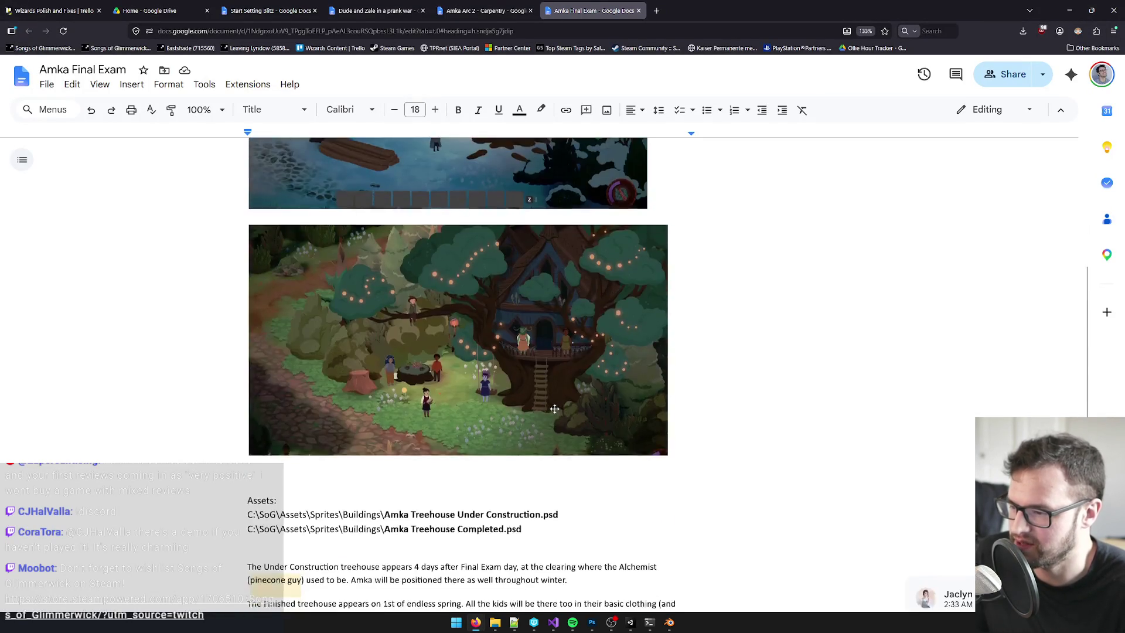
scroll(555, 406, up, 10)
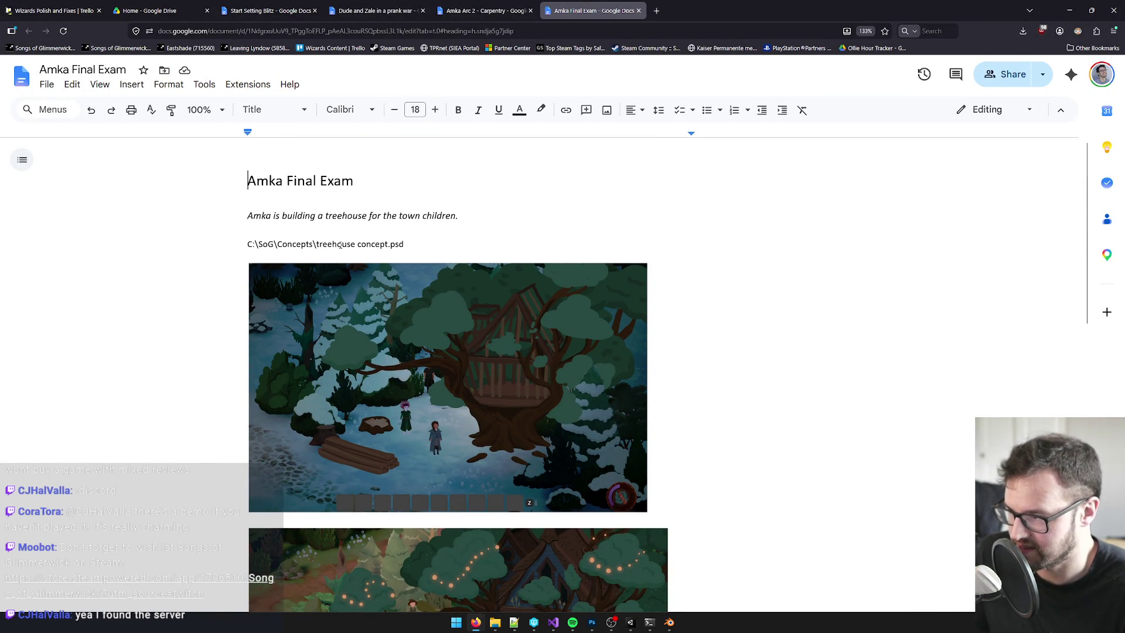
drag(402, 244, 246, 244)
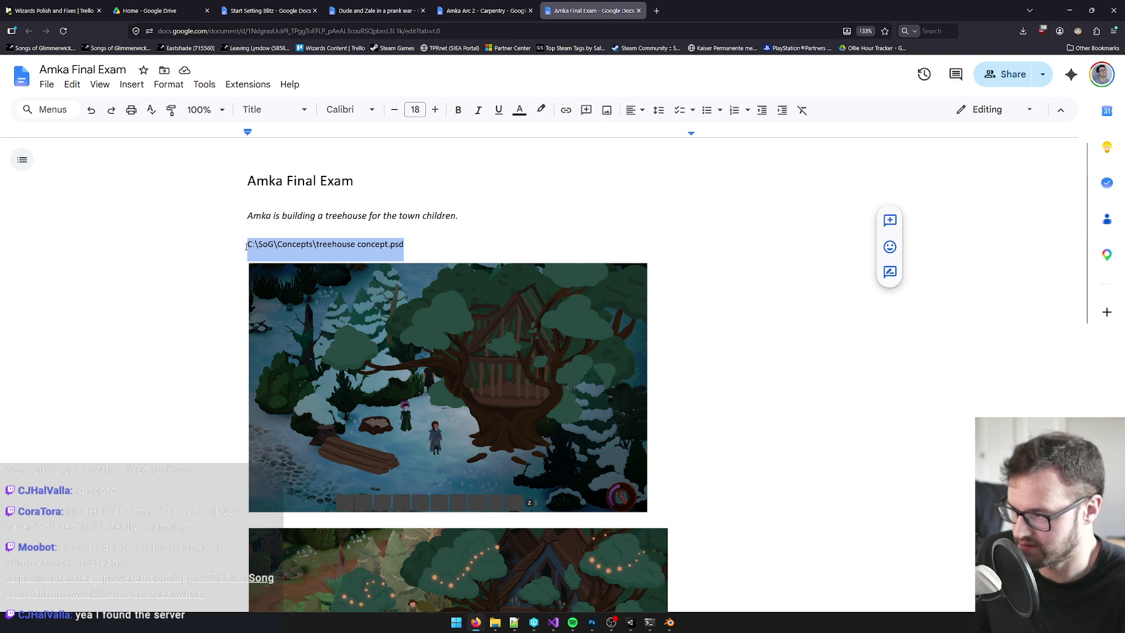
click(496, 626)
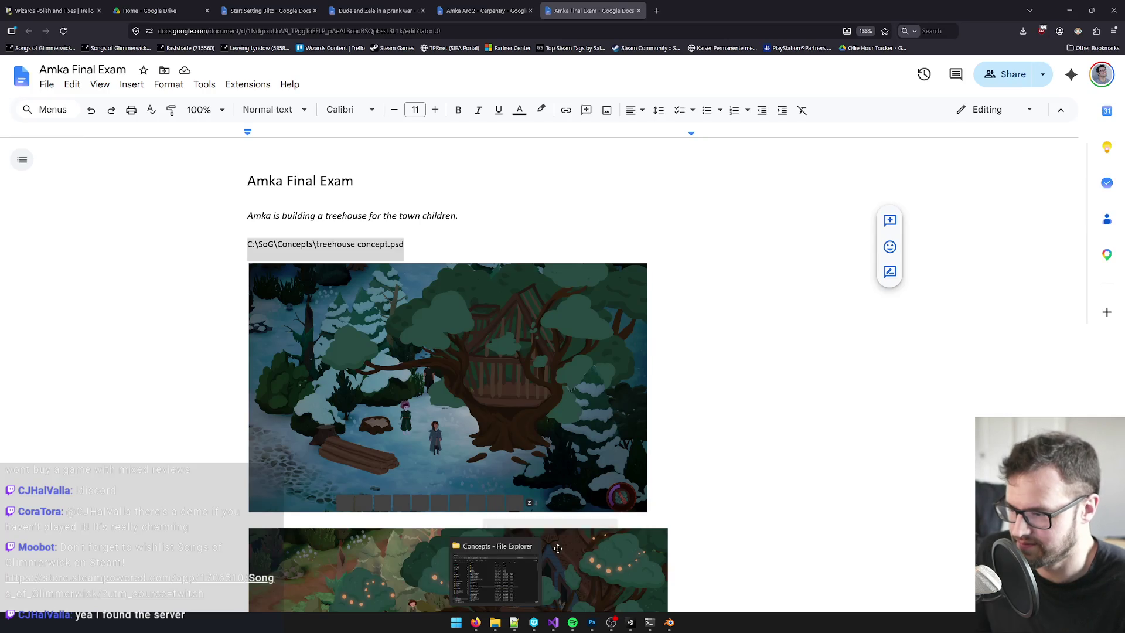
- Open treehouse concept.psd from the Concepts folder in File Explorer
click(558, 548)
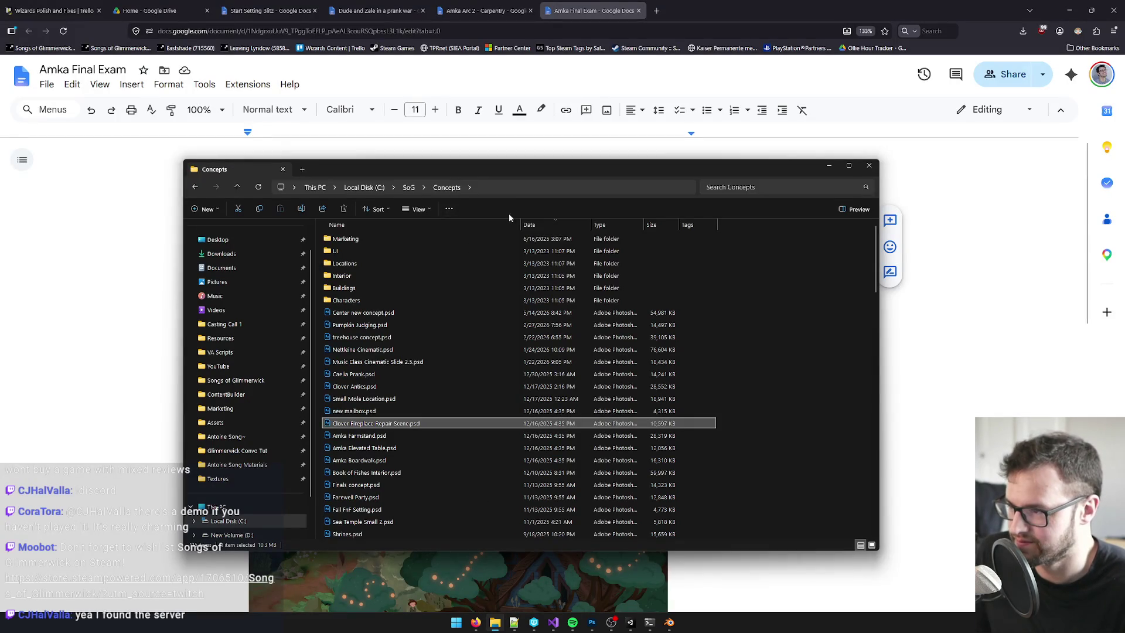
mouse_move(490, 173)
mouse_down()
mouse_move(546, 178)
mouse_move(808, 340)
mouse_move(785, 266)
mouse_move(578, 220)
mouse_up()
click(540, 360)
key(Down)
key(Down)
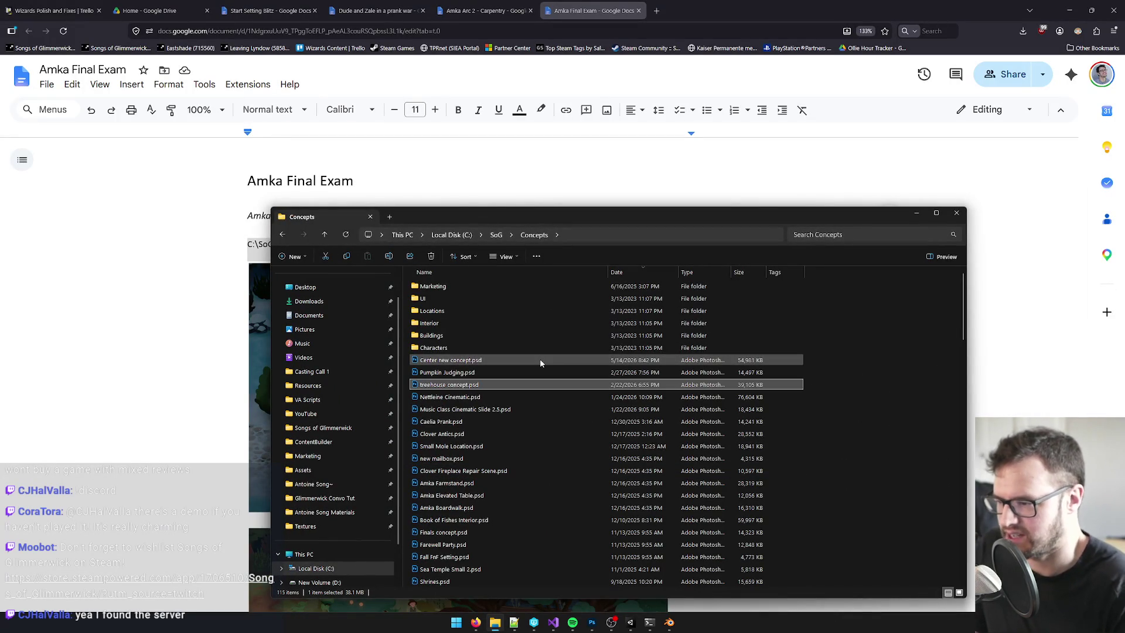
double_click(508, 373)
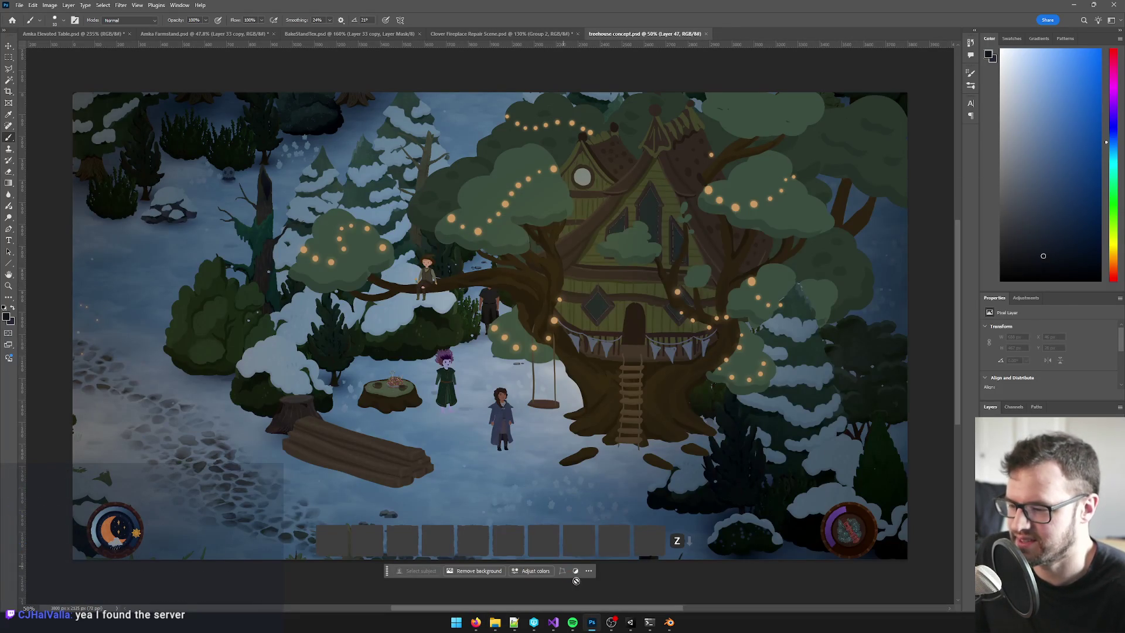
- Switch Unity to the Game view, then return to the Amka Final Exam doc's Assets section
click(631, 622)
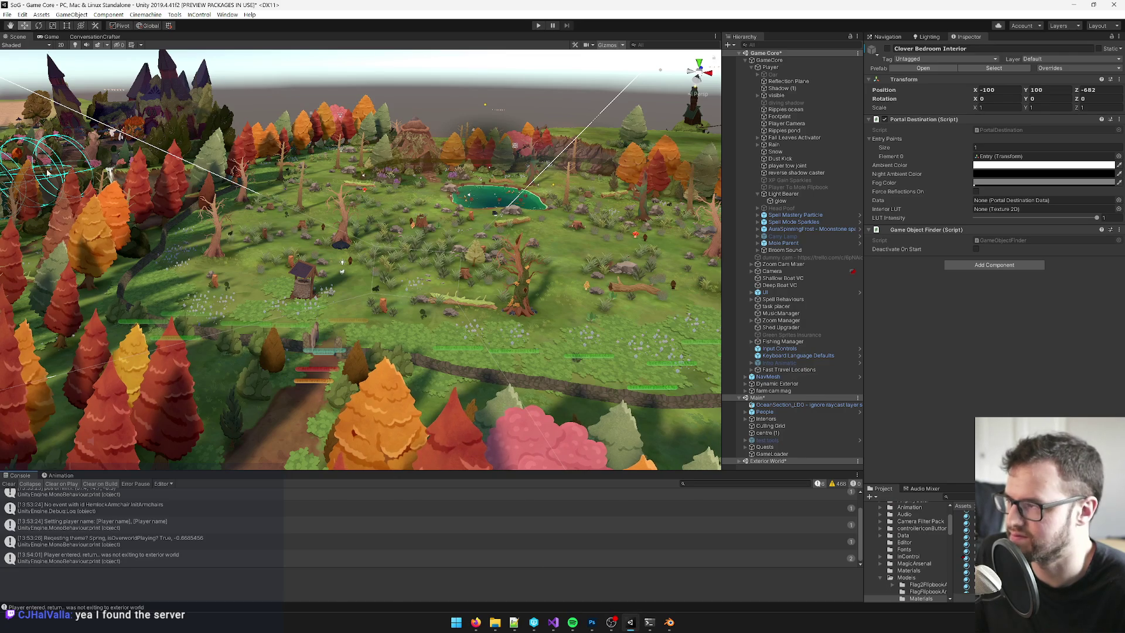
click(51, 37)
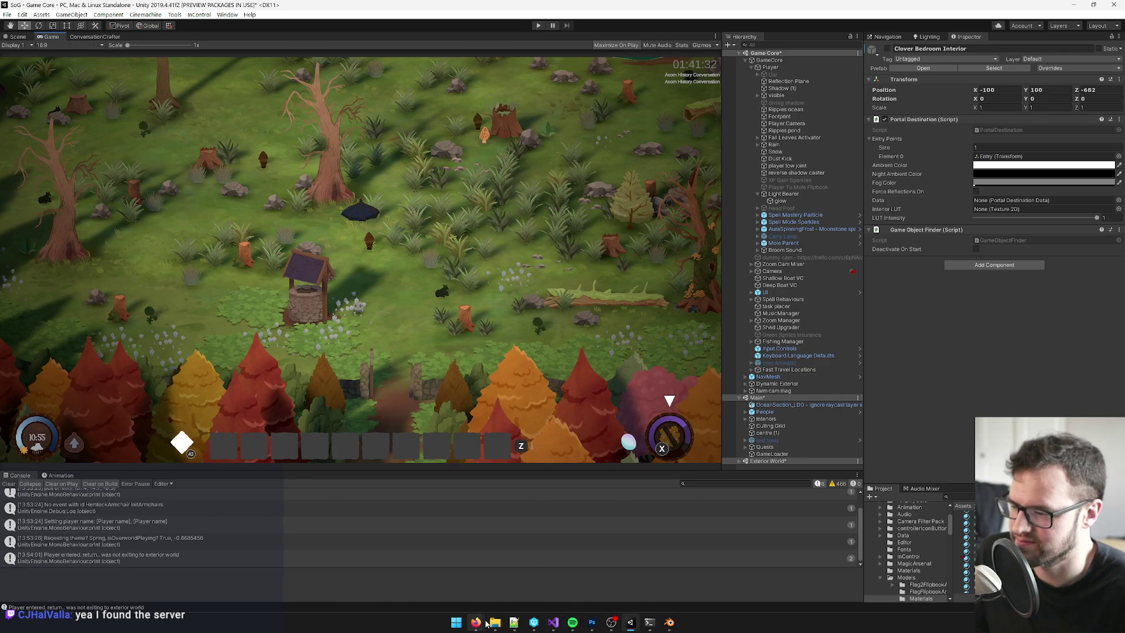
mouse_move(486, 624)
click(467, 605)
scroll(433, 417, down, 6)
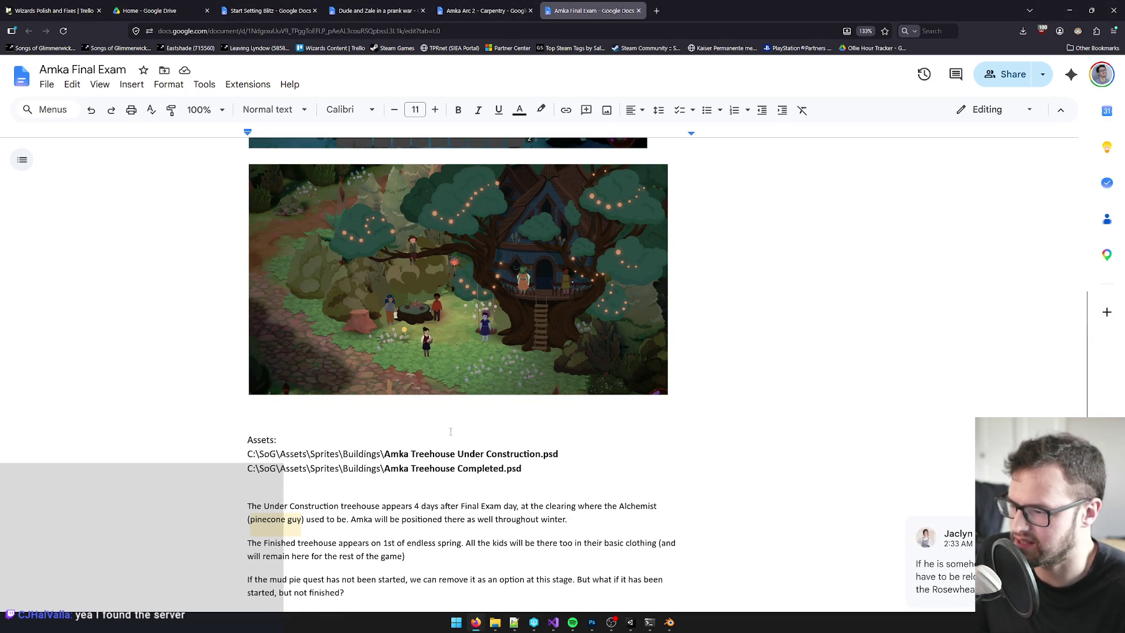
- Check the Amka Treehouse asset paths in the doc, then search Unity's Project for 'mka tre'
click(295, 455)
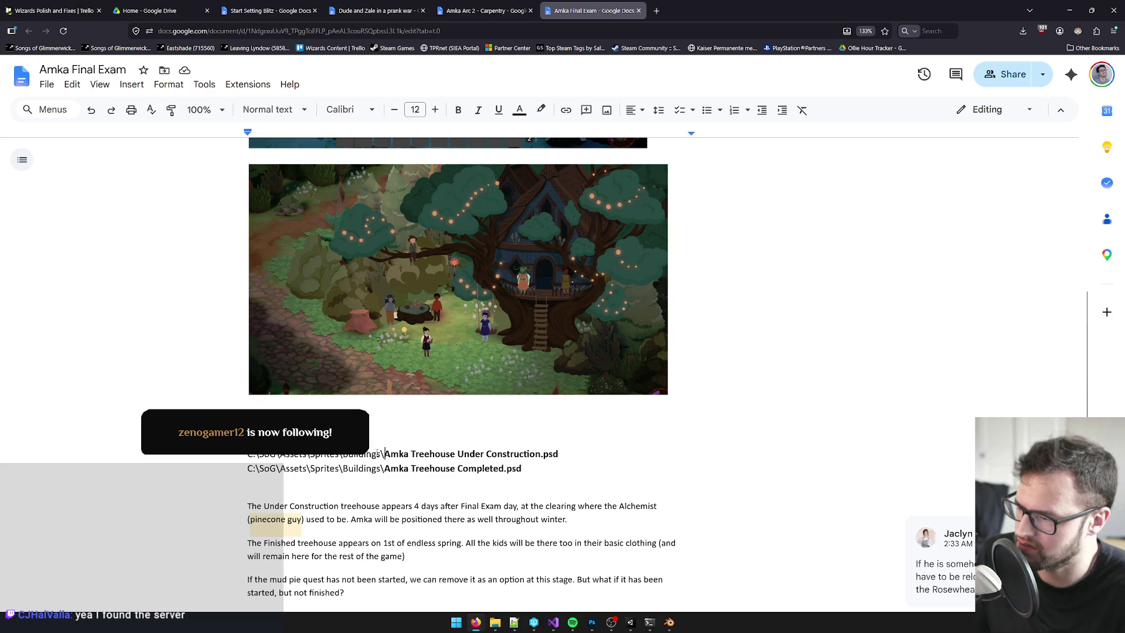
click(404, 454)
click(296, 456)
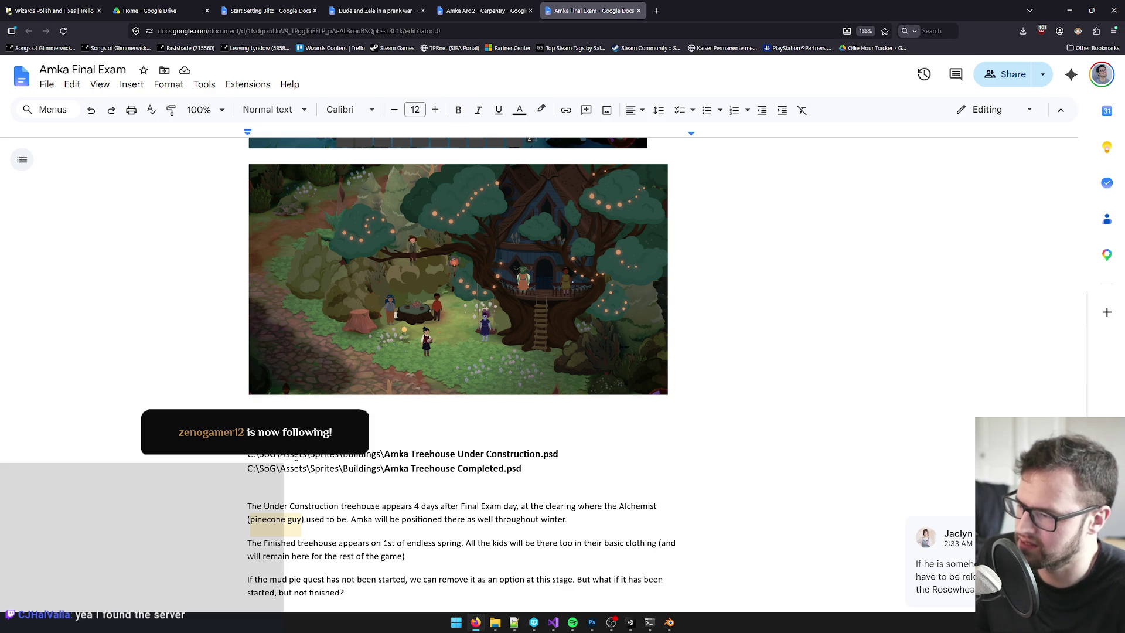
scroll(325, 463, up, 4)
scroll(325, 463, down, 4)
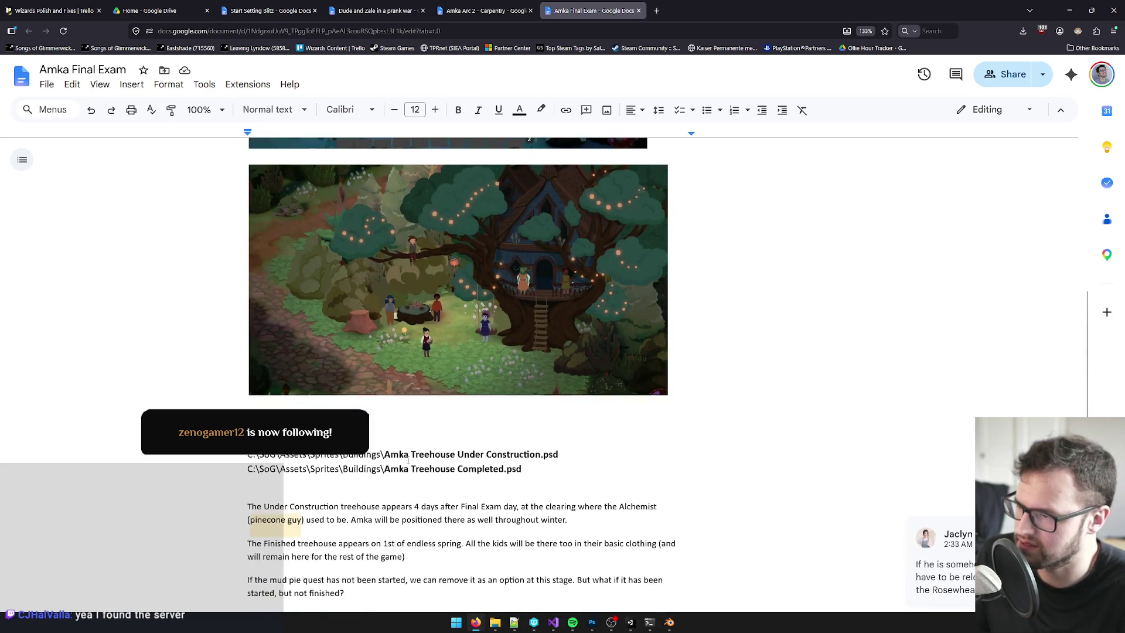
scroll(406, 458, up, 2)
scroll(467, 412, down, 3)
scroll(556, 304, up, 2)
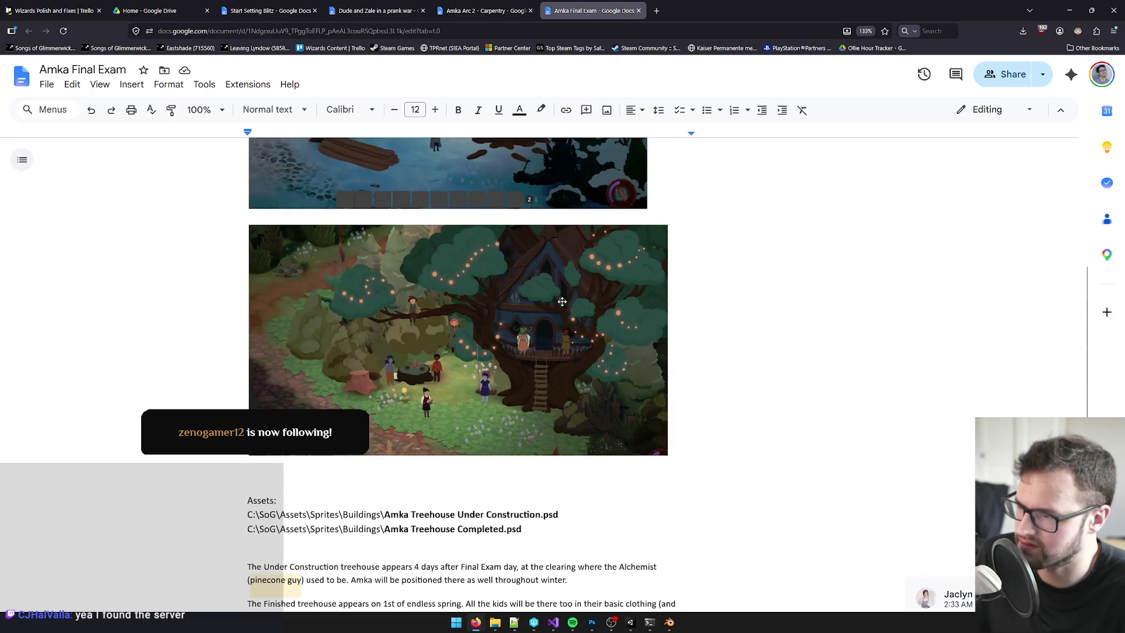
scroll(556, 305, down, 2)
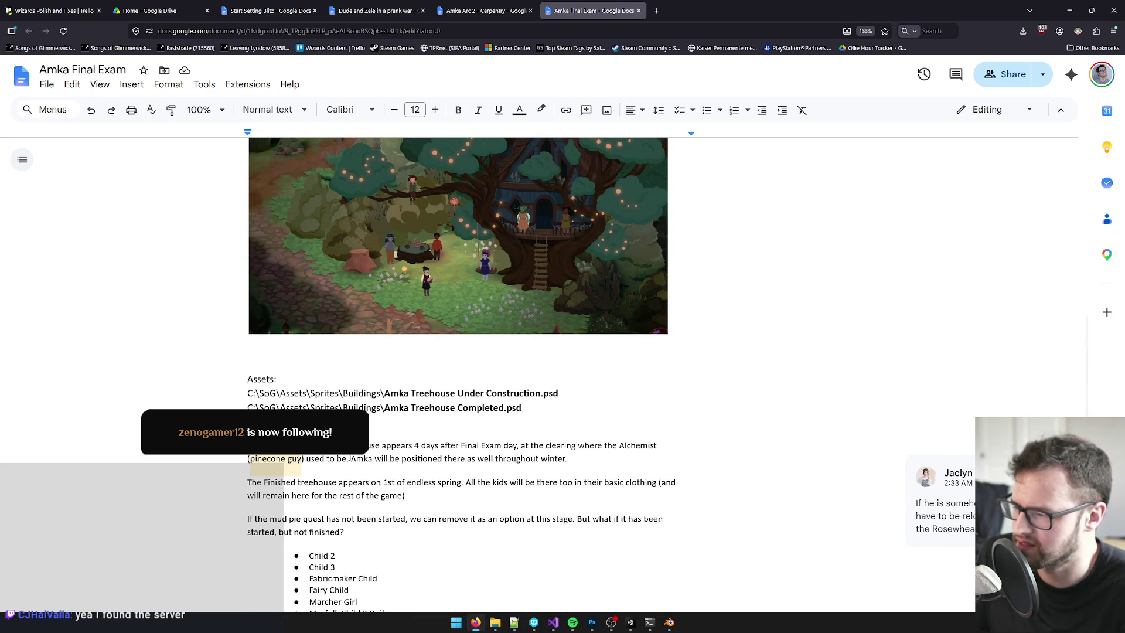
click(630, 622)
text(mka)
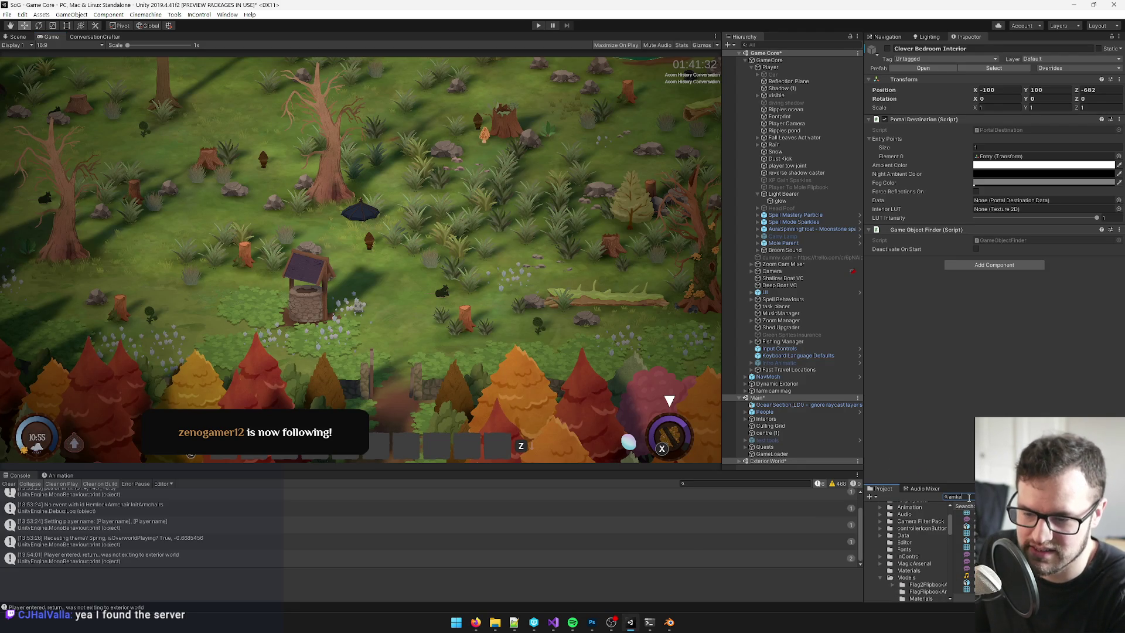
text( tree)
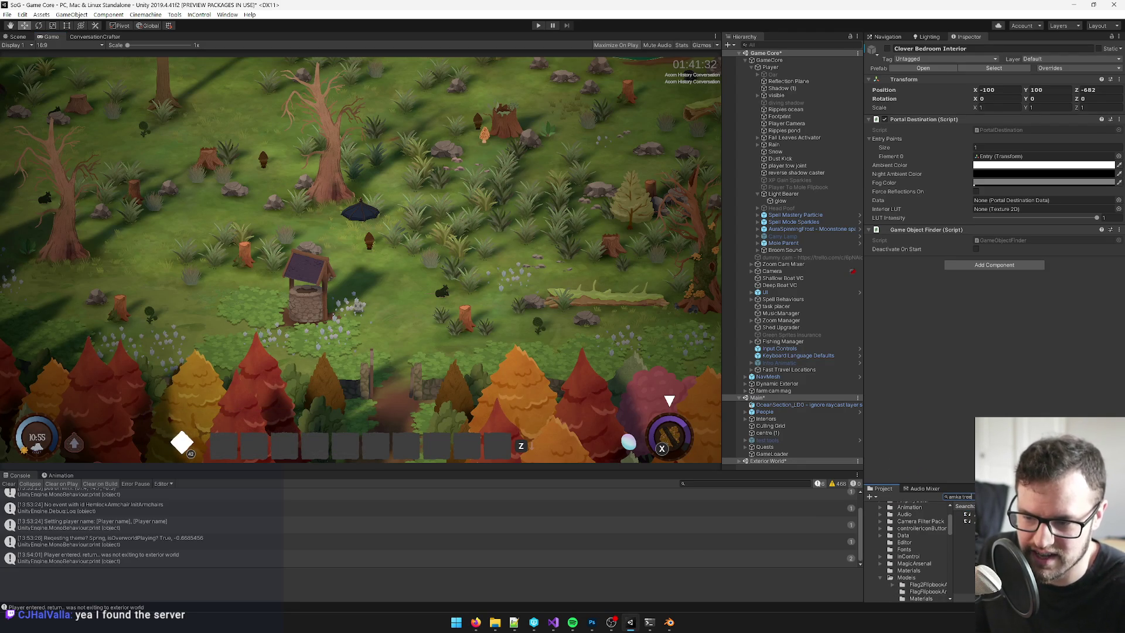
- Open the Amka Treehouse PSD from Unity's Project panel and view it in Photoshop
click(966, 514)
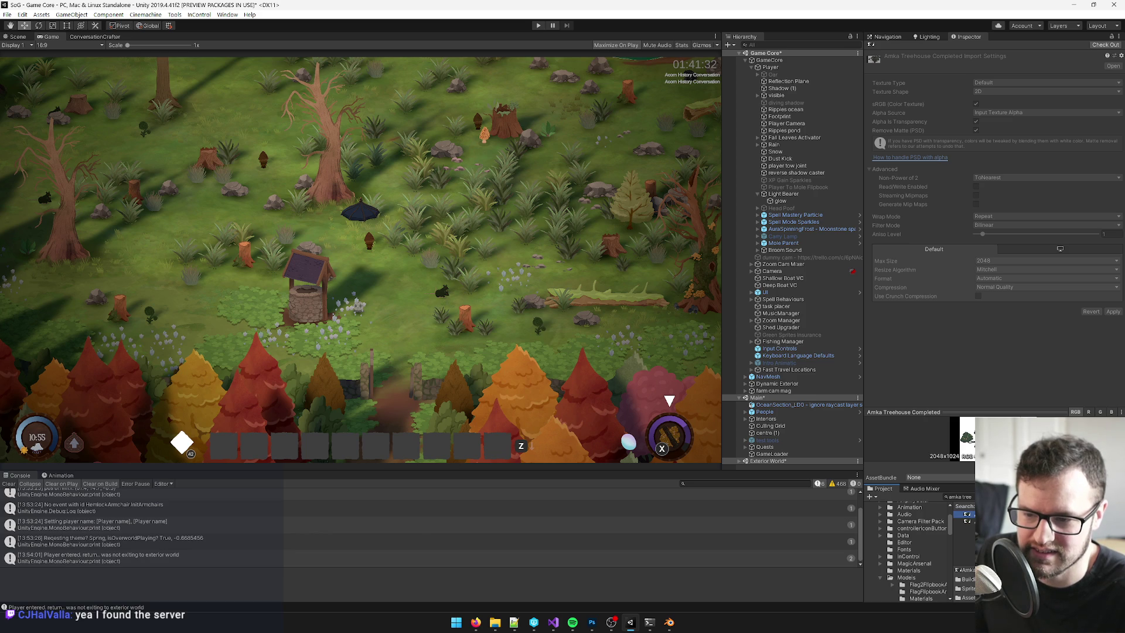
double_click(967, 514)
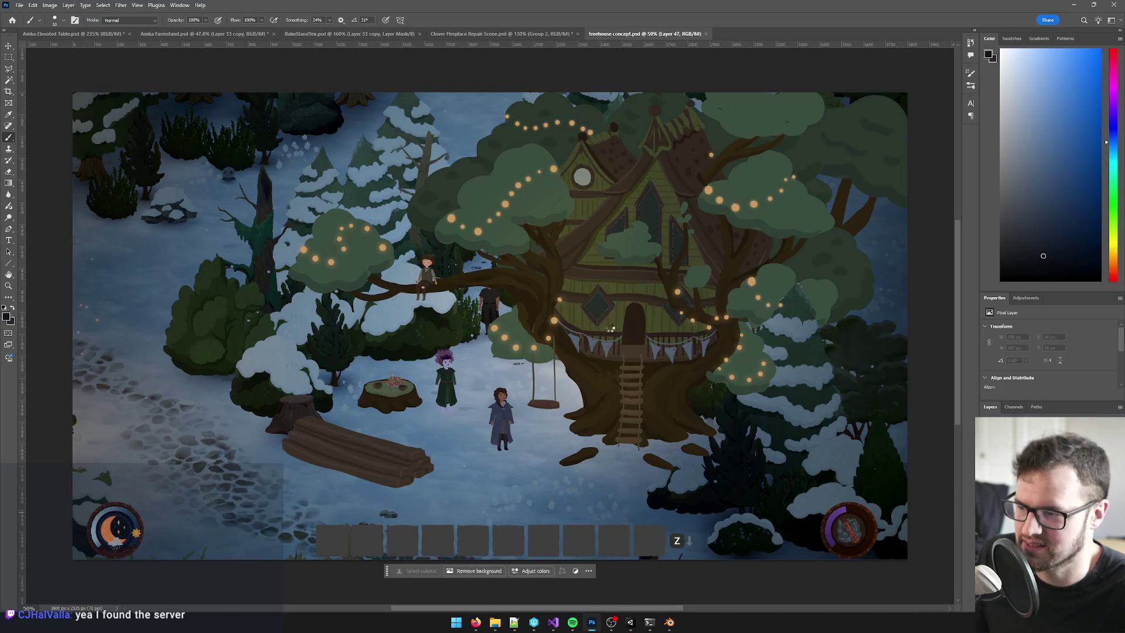
key(alt+Tab)
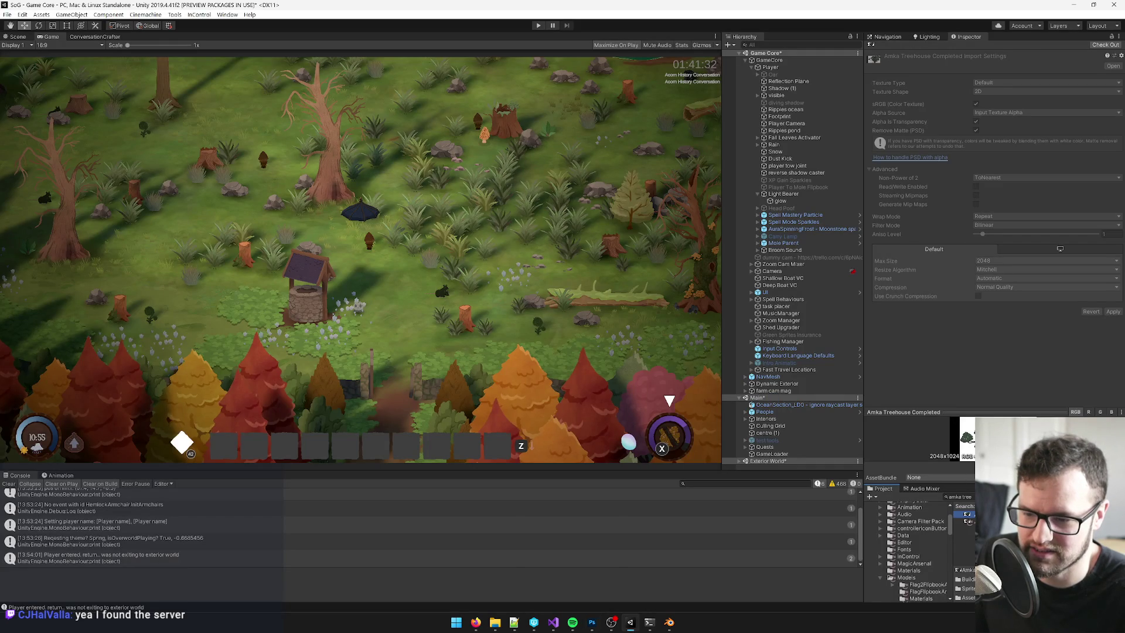
key(alt+Tab)
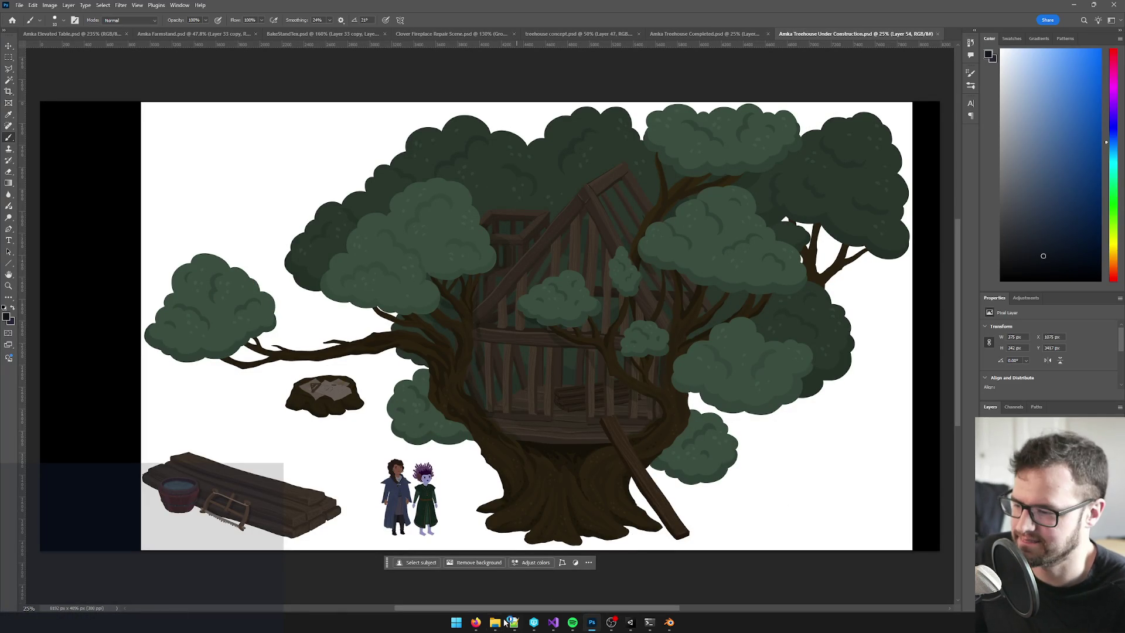
- Go back to the Amka Final Exam doc showing the treehouse image and Assets paths
mouse_move(476, 622)
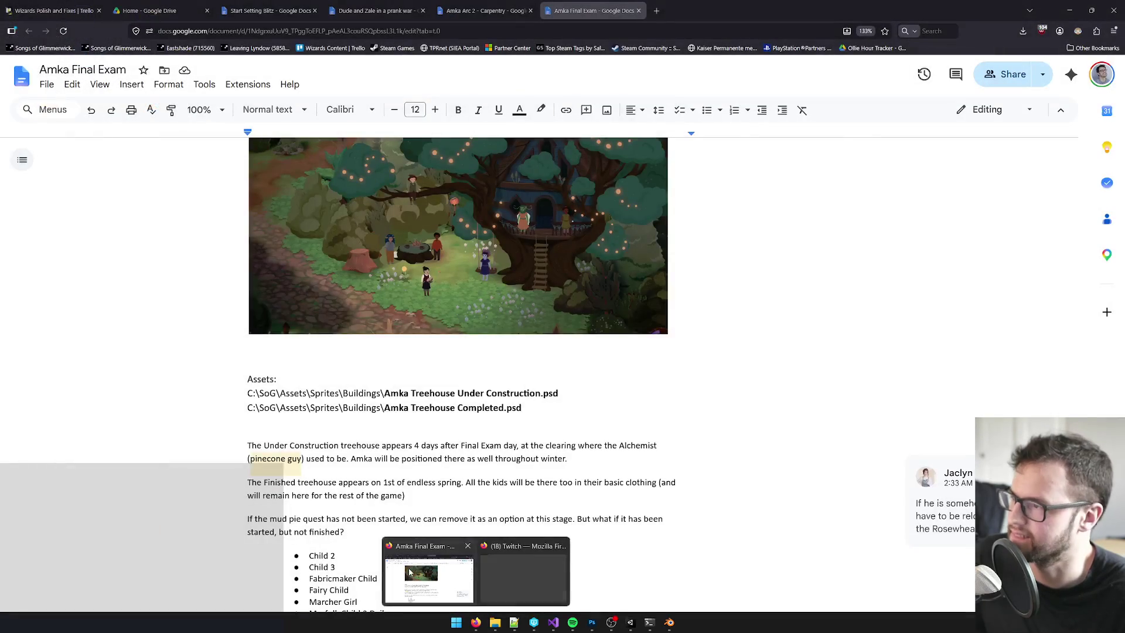
click(431, 577)
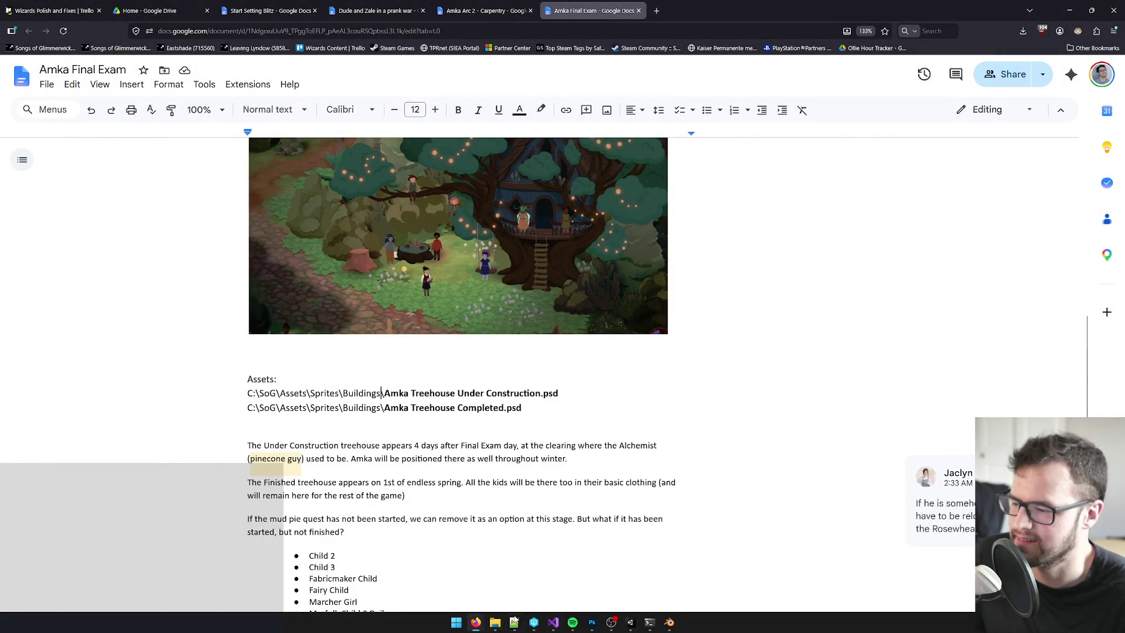